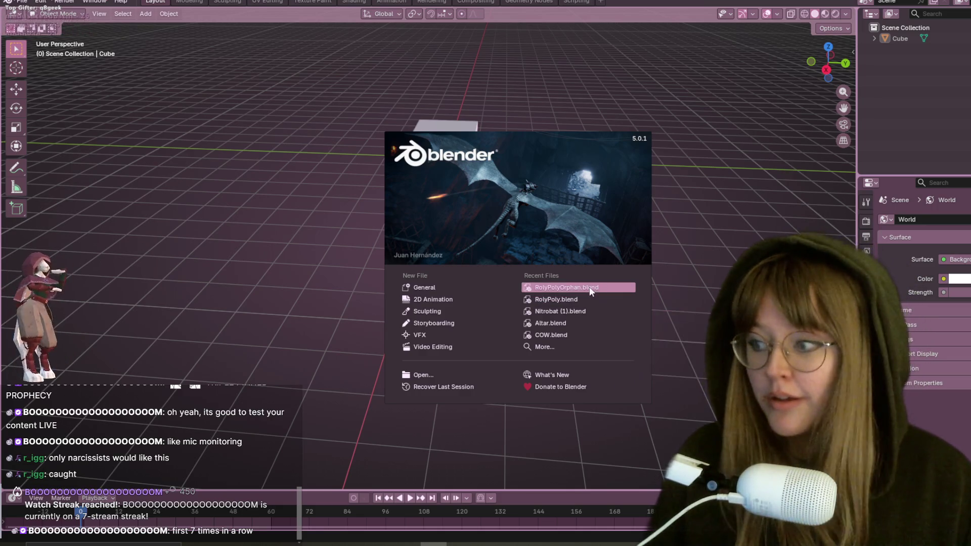
Close the startup splash so the default cube scene and World properties show
mouse_move(590, 287)
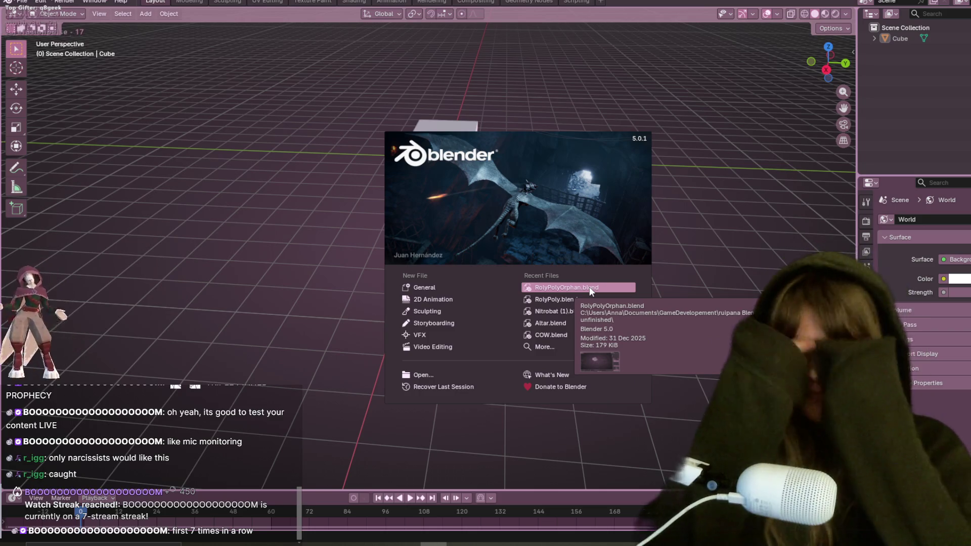
left_click(589, 286)
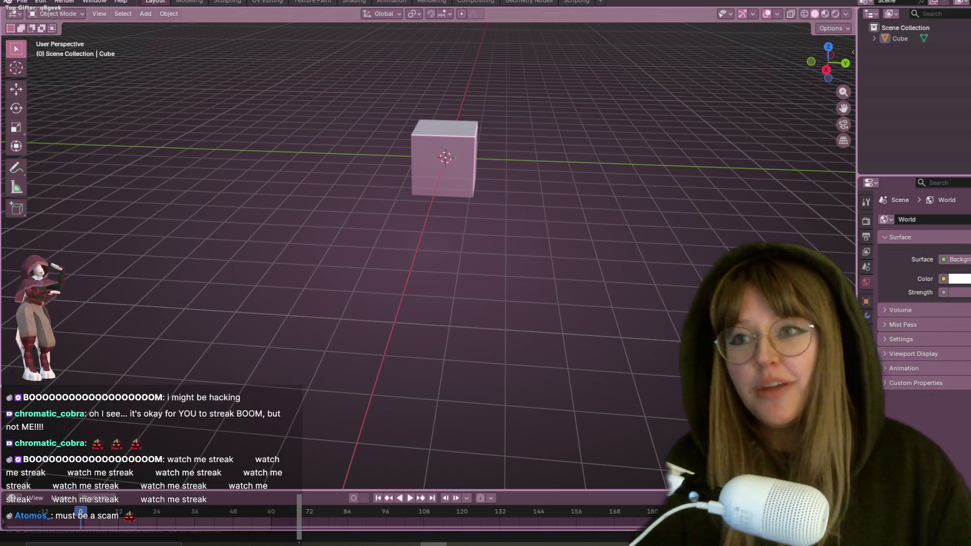
Open RolyPolyOrphan.blend from File > Open Recent and zoom in on the rigged pink creature
left_click(22, 1)
mouse_move(75, 34)
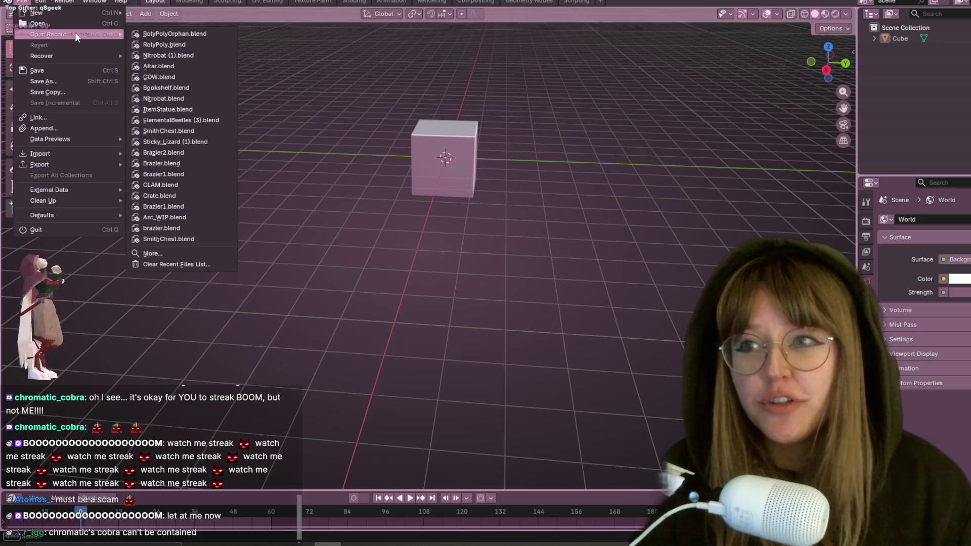
mouse_move(153, 37)
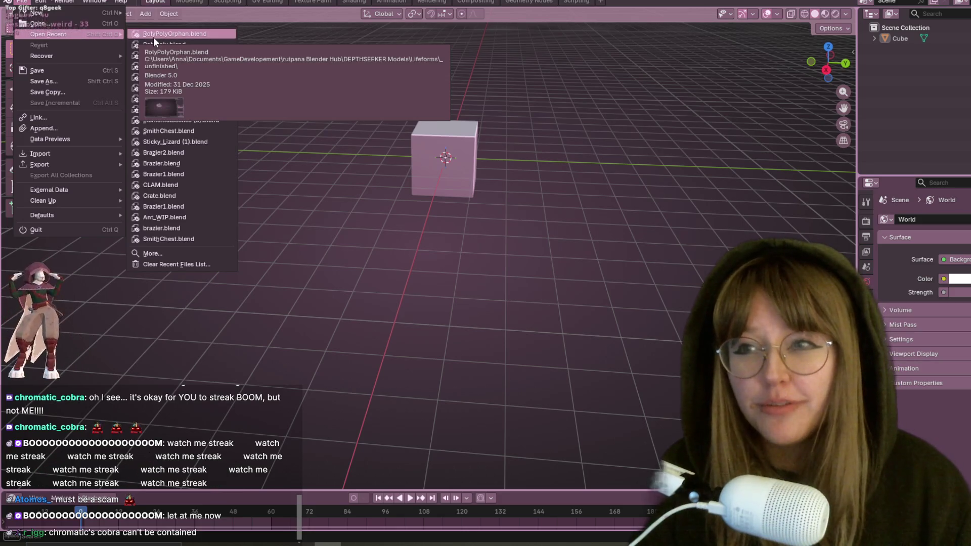
left_click(154, 37)
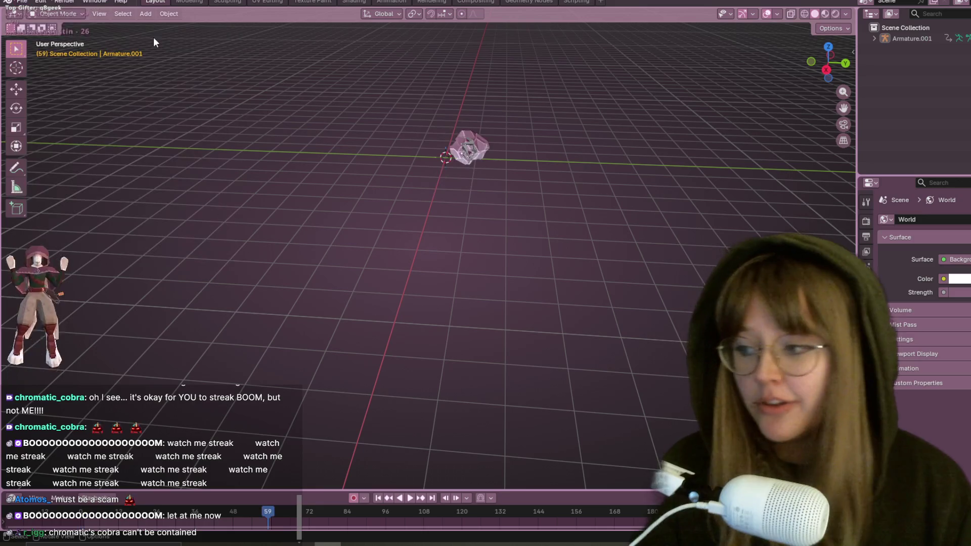
scroll(438, 108, "up", 5)
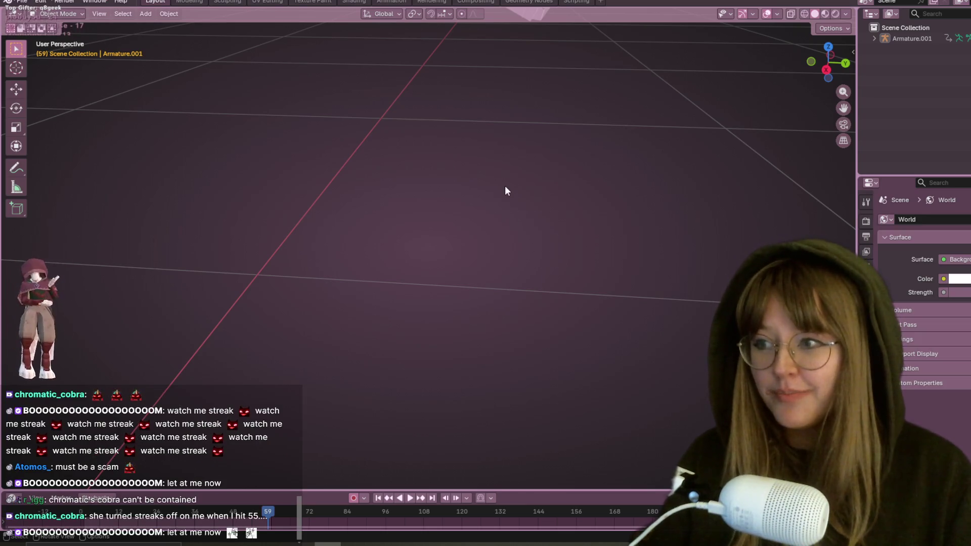
scroll(607, 130, "down", 5)
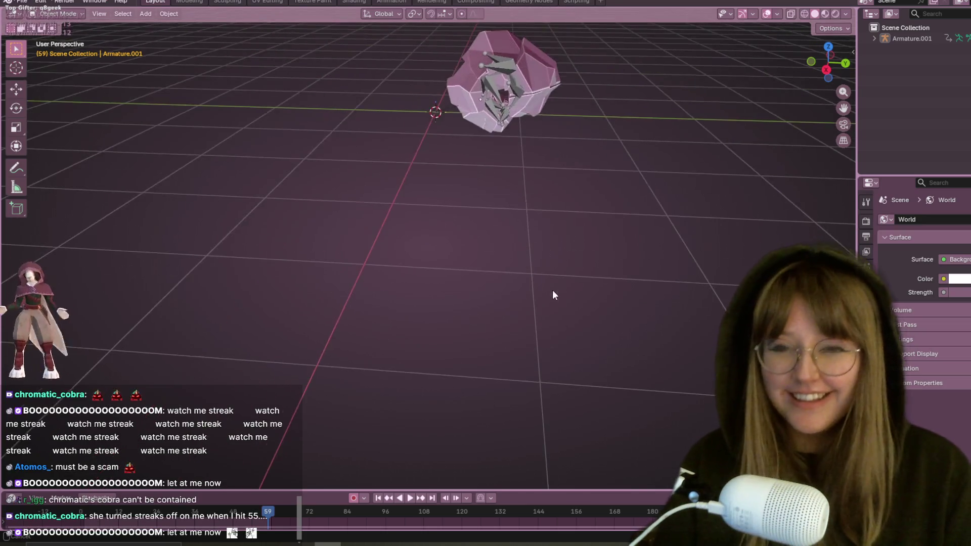
mouse_move(575, 128)
middle_mouse_down()
mouse_move(563, 169)
mouse_move(574, 118)
middle_mouse_up()
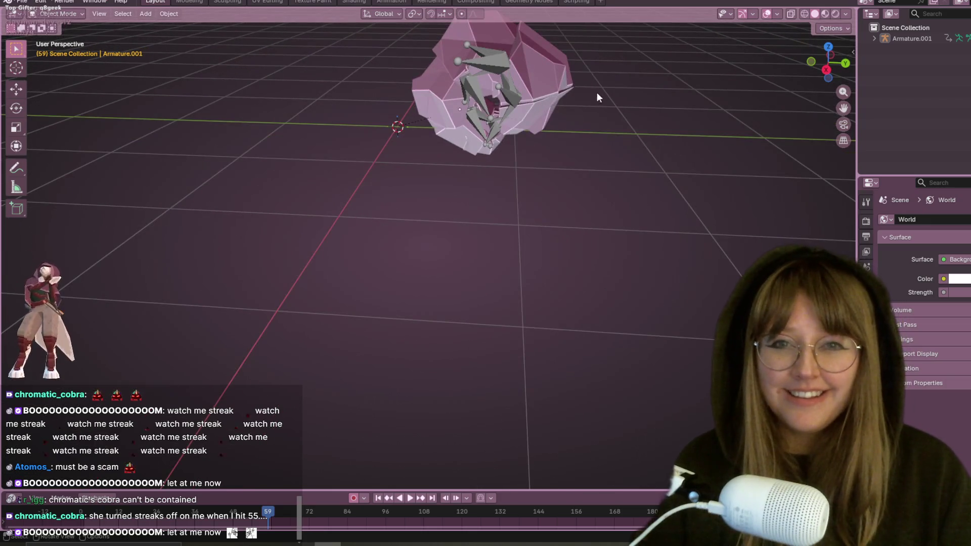
scroll(598, 101, "down", 6)
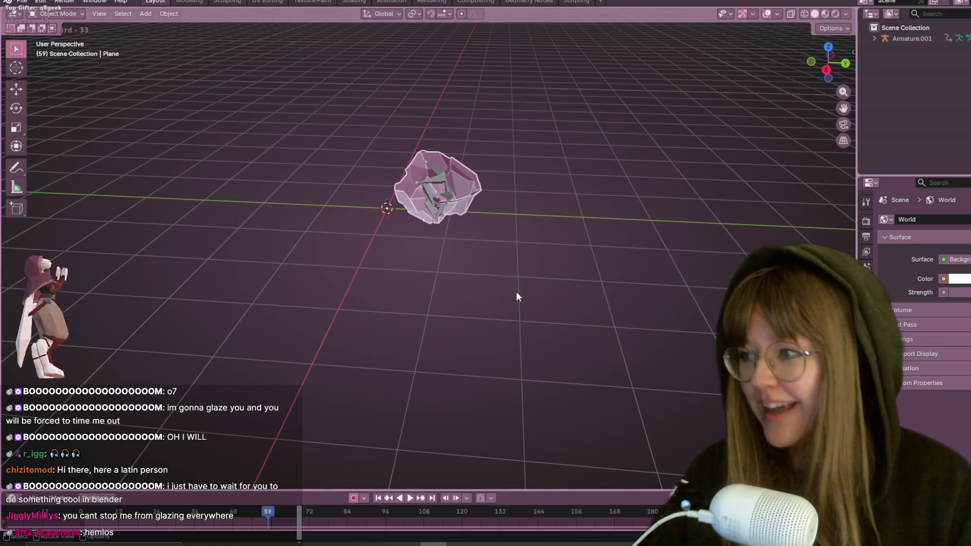
Orbit to a tilted angle and hide the armature so only the mesh shows
mouse_move(508, 135)
middle_mouse_down()
mouse_move(496, 180)
mouse_move(608, 169)
mouse_move(658, 145)
mouse_move(587, 195)
mouse_move(401, 277)
middle_mouse_up()
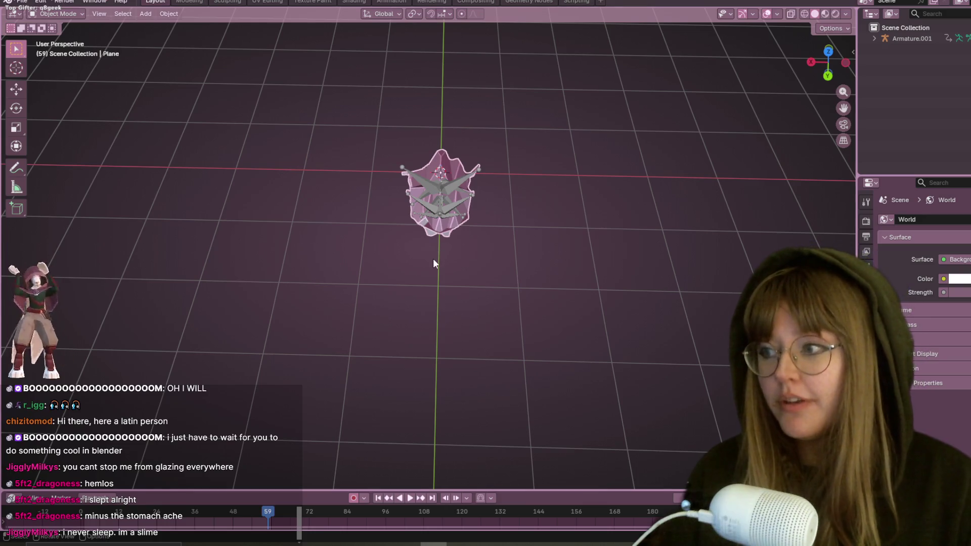
mouse_move(433, 259)
middle_mouse_down()
mouse_move(513, 96)
mouse_move(488, 143)
mouse_move(592, 99)
mouse_move(592, 191)
mouse_move(607, 172)
mouse_move(696, 192)
mouse_move(654, 67)
mouse_move(443, 132)
mouse_move(714, 42)
middle_mouse_up()
key("h")
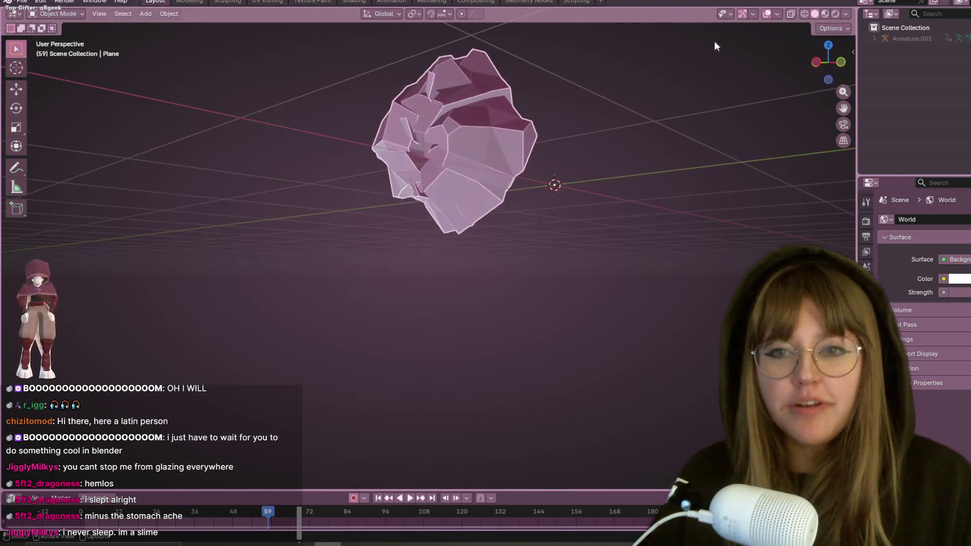
View the curled model in Left Orthographic and zoom in to enlarge it
left_click(823, 59)
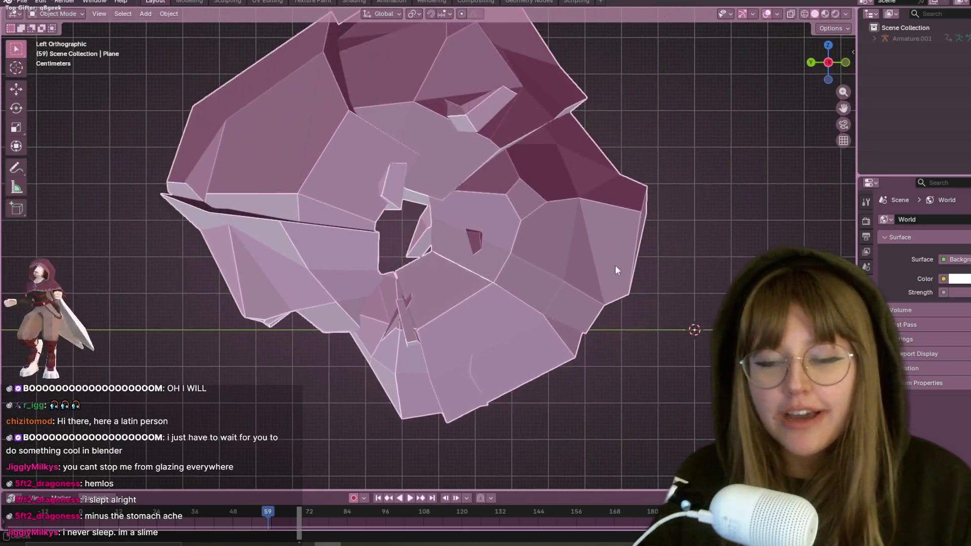
scroll(616, 267, "down", 8)
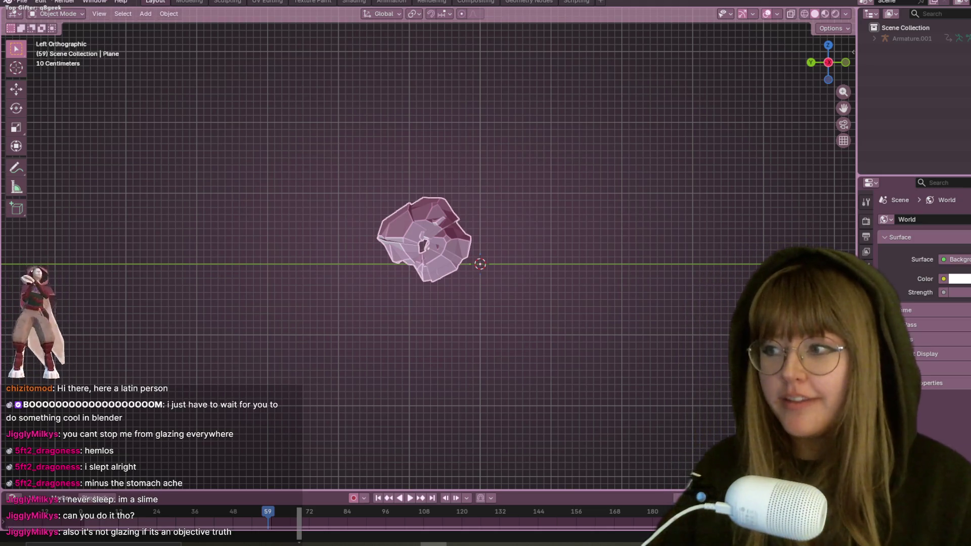
scroll(518, 221, "up", 1)
scroll(521, 216, "up", 1)
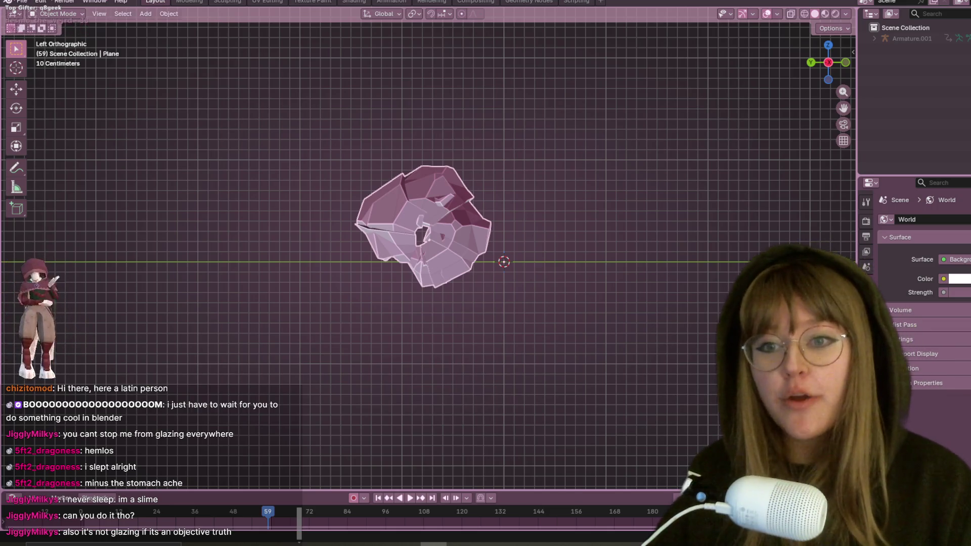
scroll(533, 259, "up", 1)
mouse_move(532, 259)
middle_mouse_down("shift")
mouse_move(548, 207)
mouse_move(572, 254)
middle_mouse_up("shift")
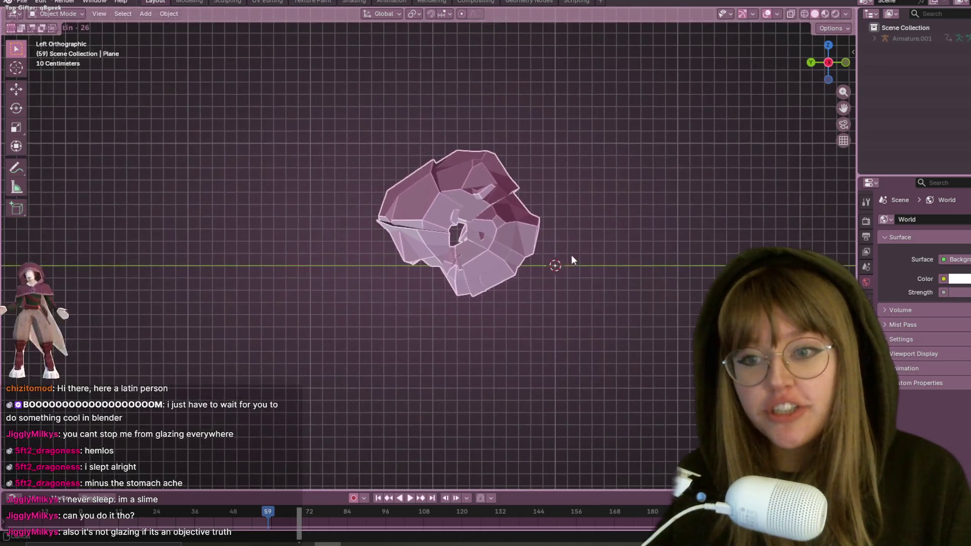
Play and stop the animation, then jump back to frame 3 and centre the uncurled pill bug
key("space")
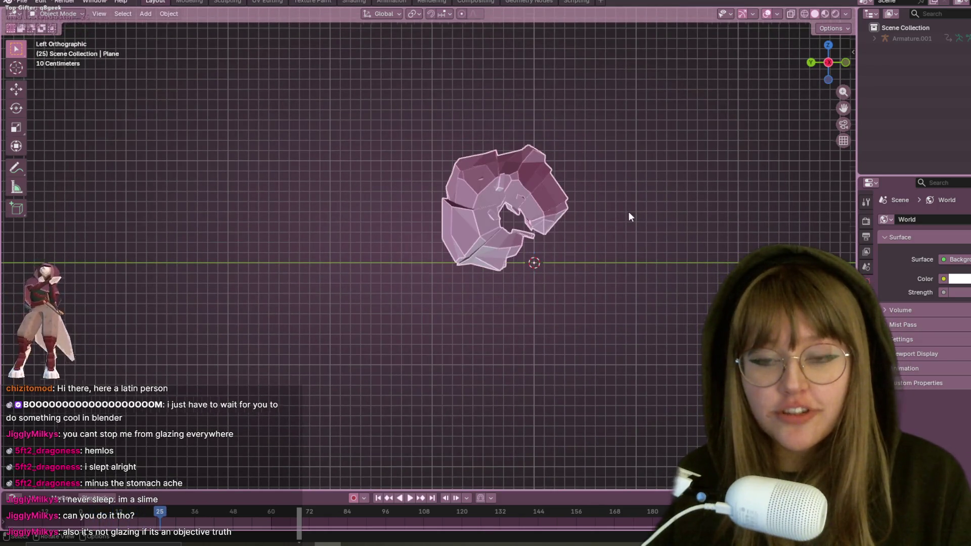
scroll(629, 211, "down", 2)
key("space")
key("space")
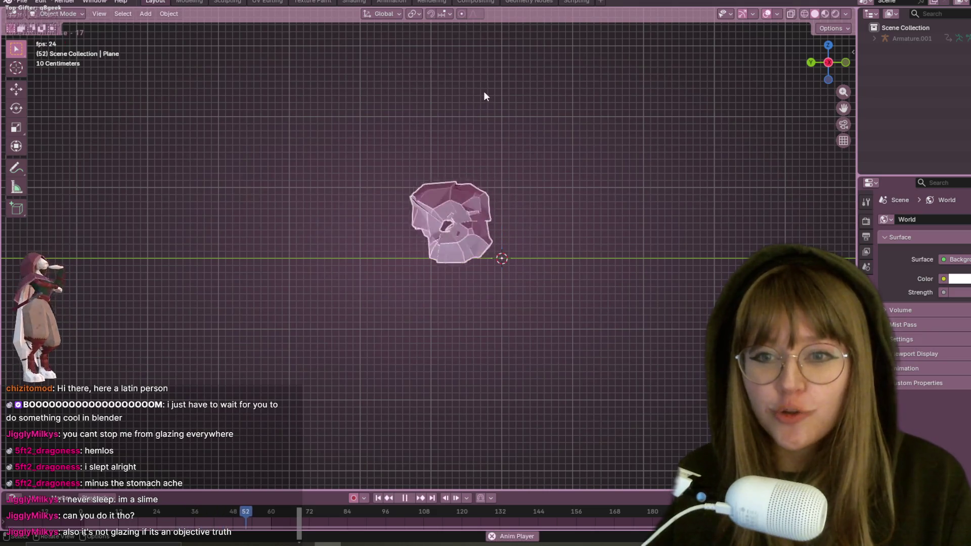
key("space")
middle_click_drag(599, 129, 653, 150, "shift")
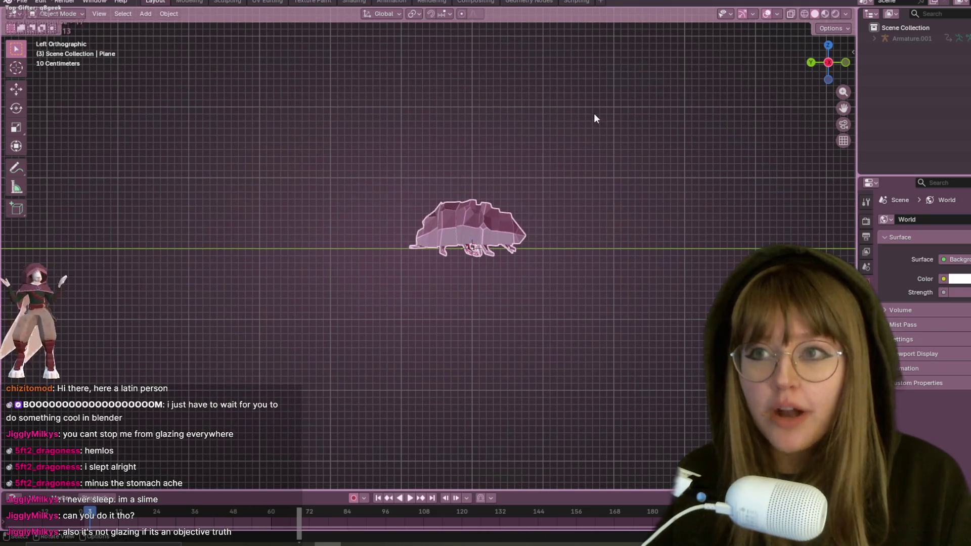
scroll(593, 117, "up", 4)
middle_click_drag(613, 124, 542, 143, "shift")
scroll(455, 91, "down", 2)
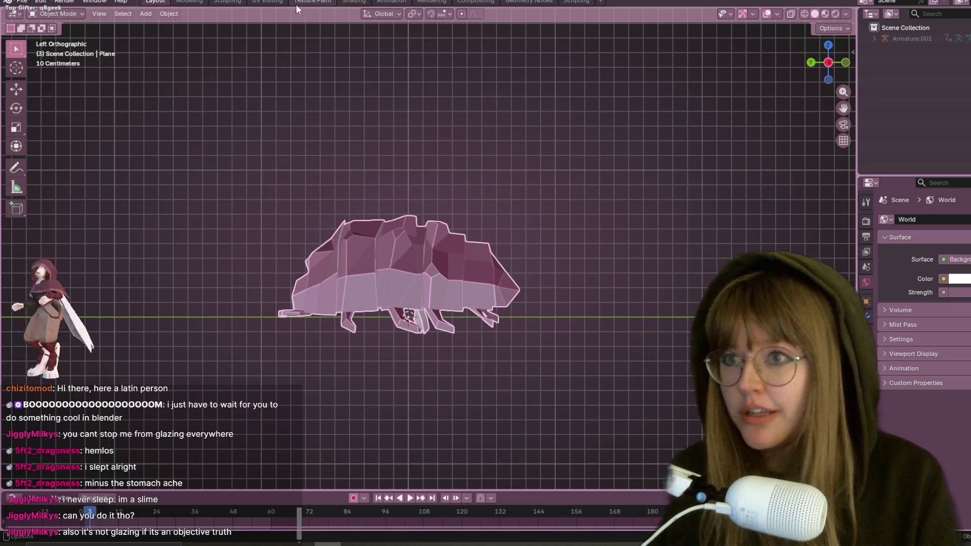
Switch to the Texture Paint workspace, then to Shading to see the material nodes
left_click(297, 2)
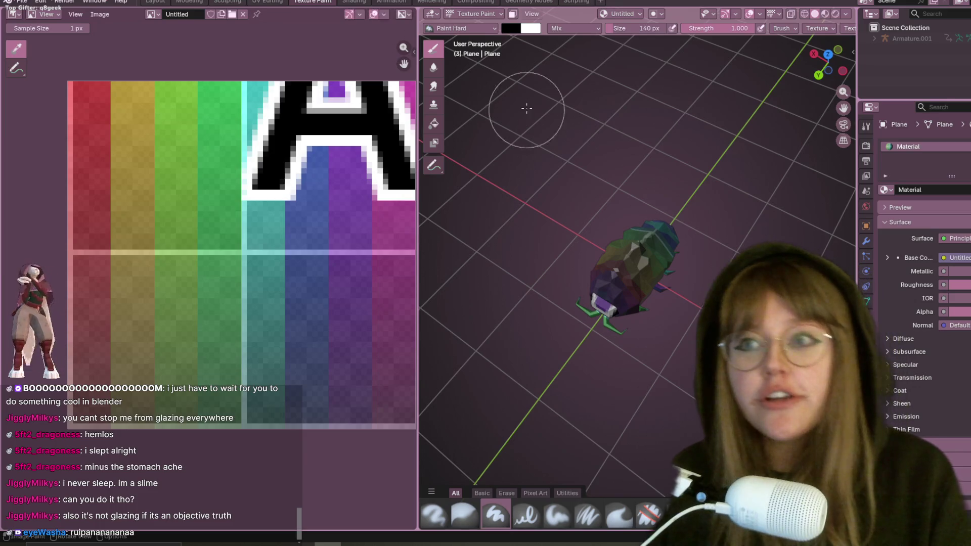
left_click(354, 2)
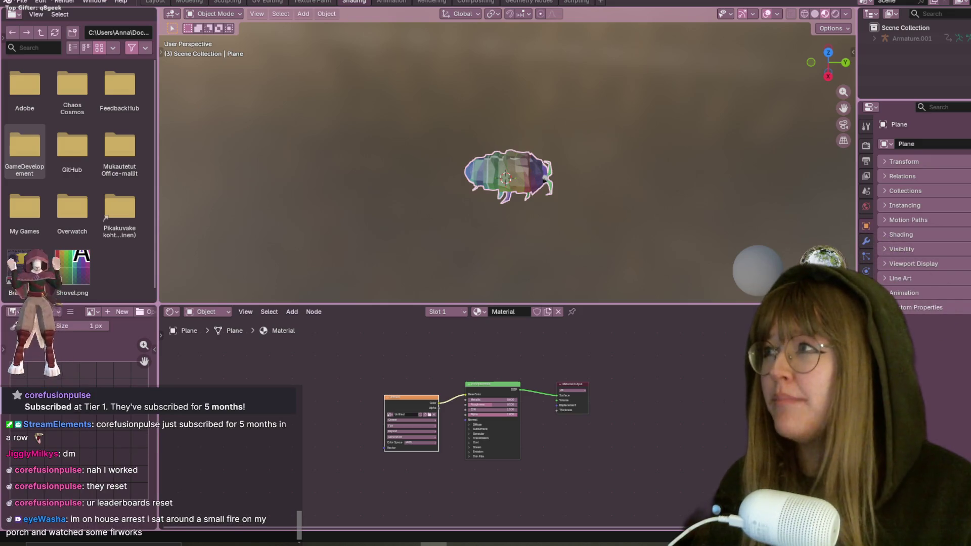
key("alt+Tab")
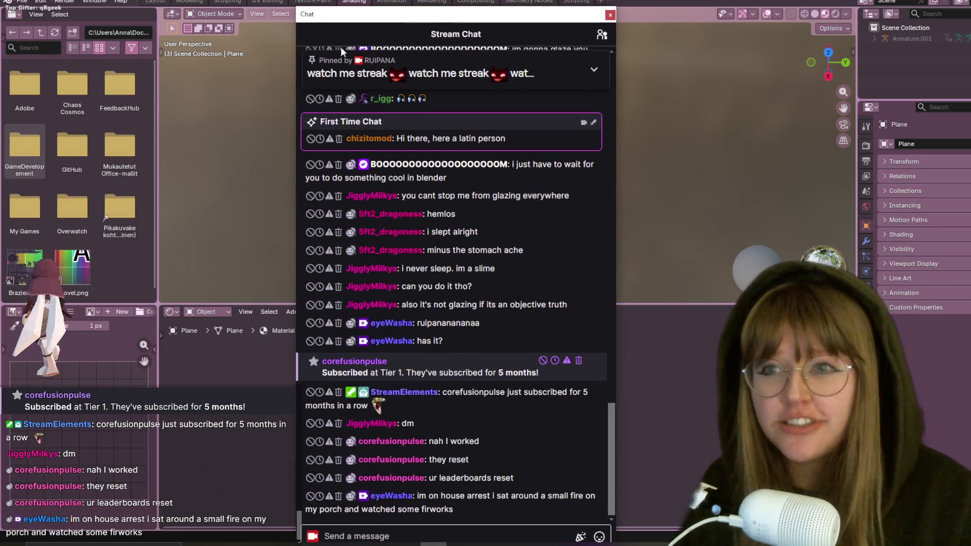
Hide the stream chat window, bring it back, and move it up and left
key("alt+Tab")
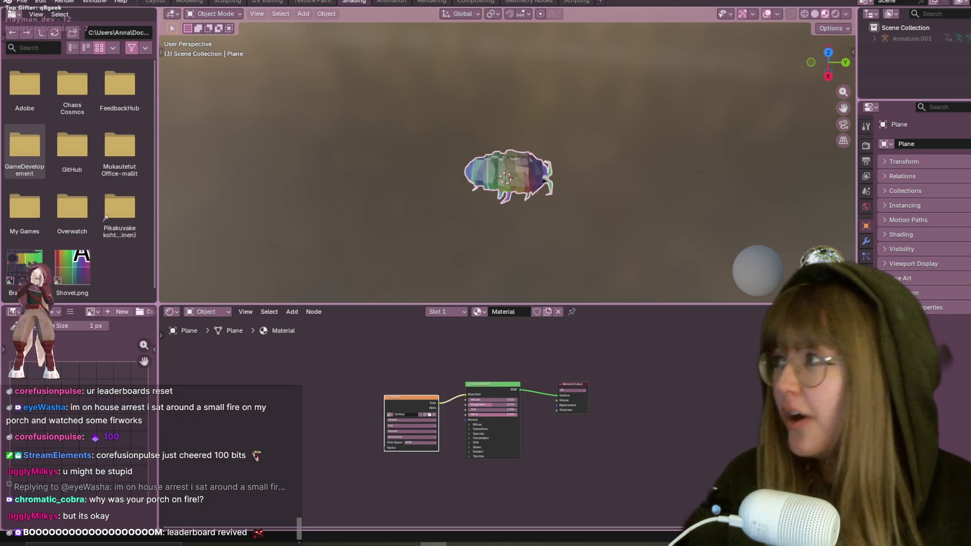
scroll(523, 180, "up", 5)
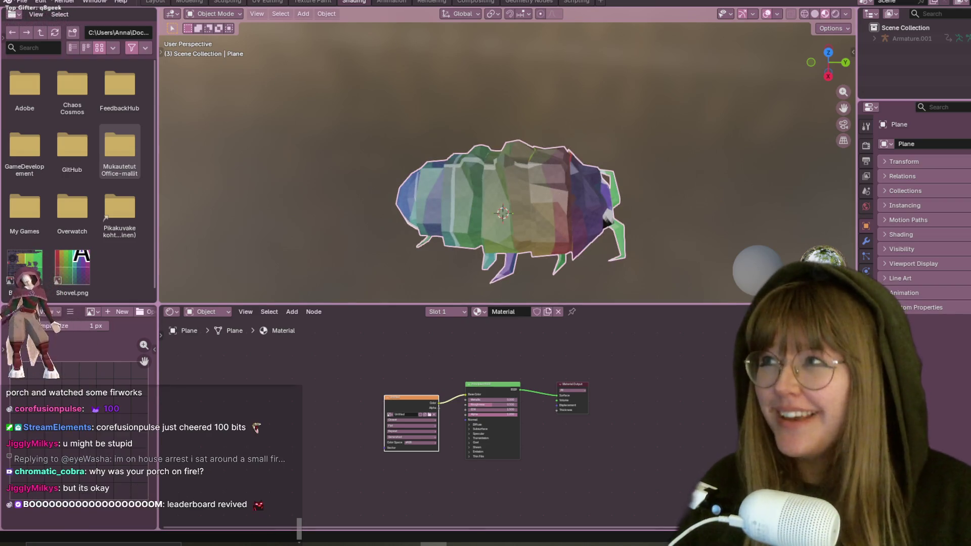
key("alt+Tab")
left_click_drag(508, 77, 465, 38)
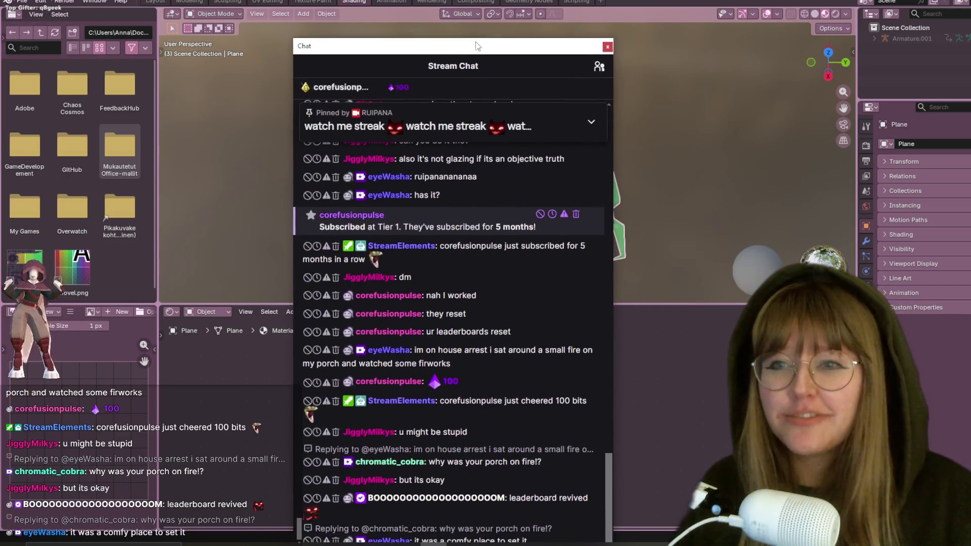
Toggle the leaderboard between Monthly Top Gifters and Top Cheerers, then drag the chat aside
left_click(359, 91)
left_click(305, 99)
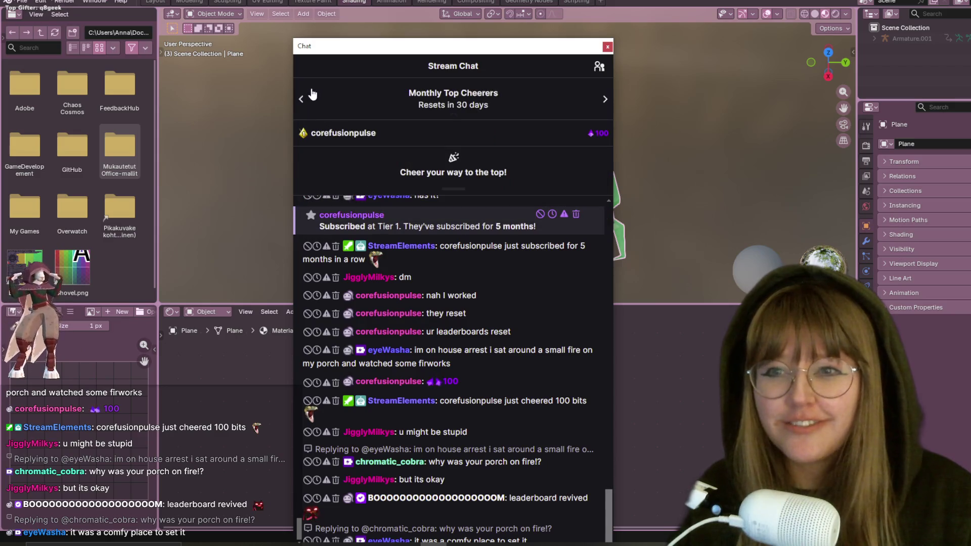
left_click(303, 98)
left_click(303, 98)
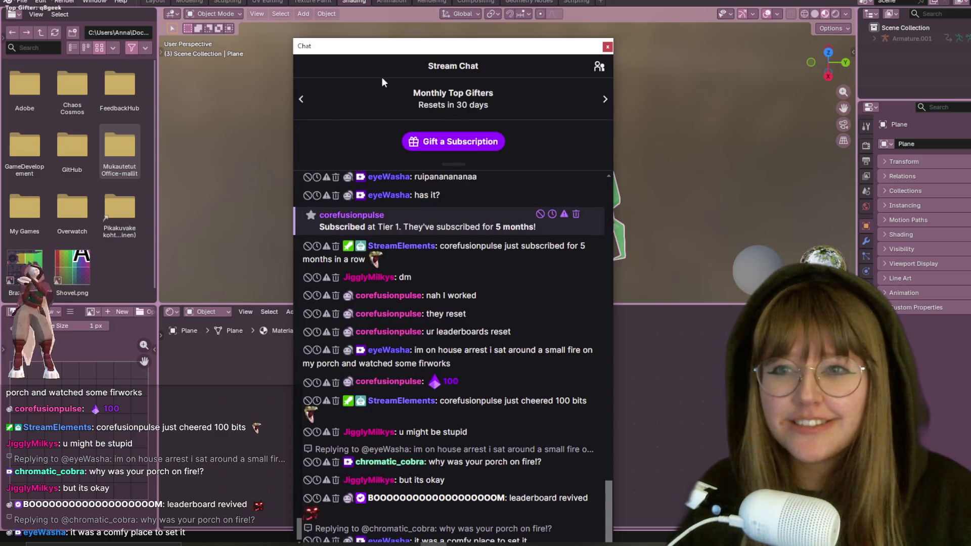
left_click(304, 99)
mouse_move(422, 56)
left_mouse_down()
mouse_move(340, 137)
mouse_move(0, 101)
mouse_move(0, 0)
left_mouse_up()
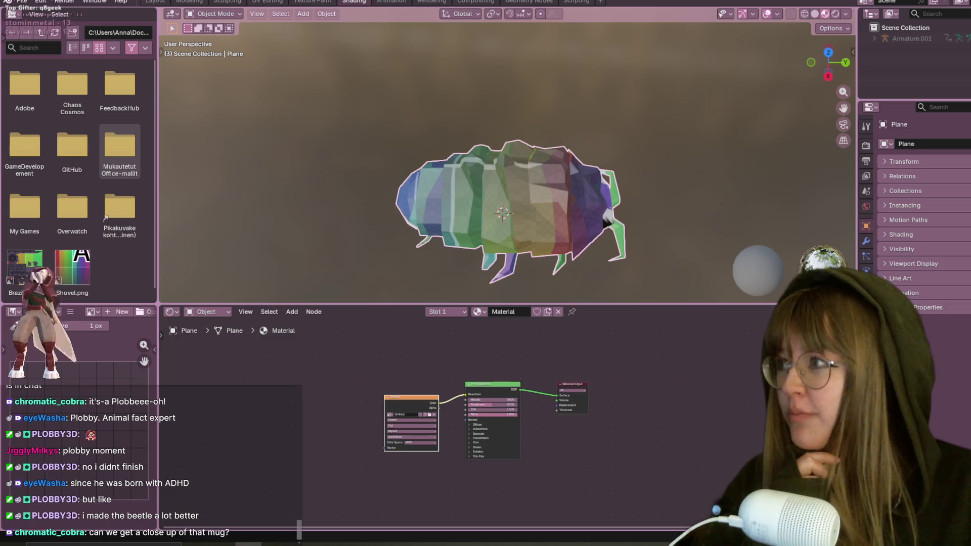
Bring the Chrome Twitch channel page to the front and start its past broadcast
key("alt+Tab")
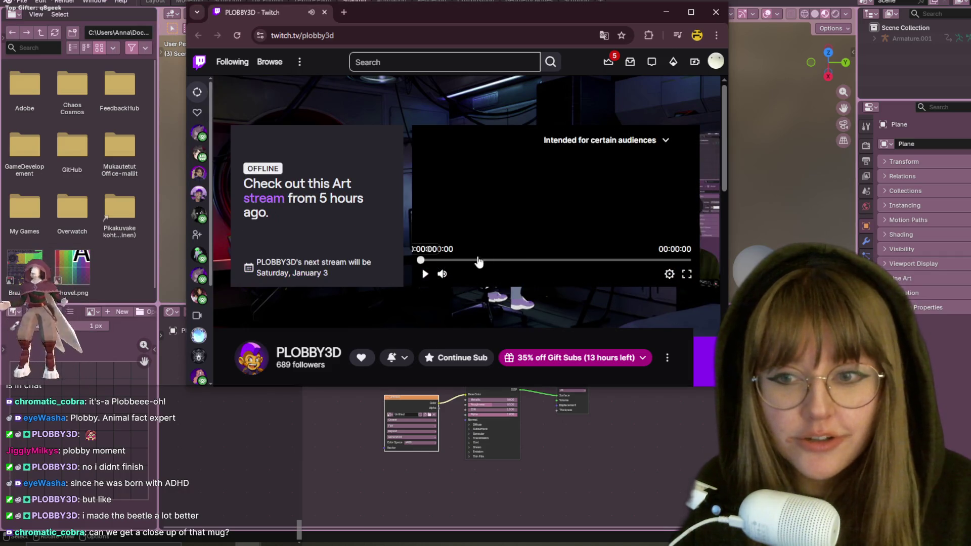
left_click(423, 275)
Pause the 03:22:10 past broadcast at 00:00:00
left_click(423, 275)
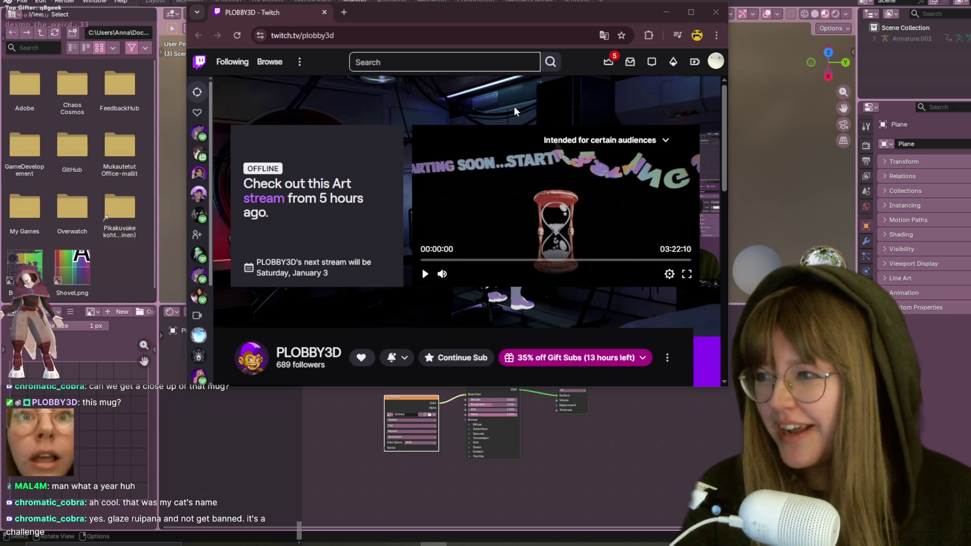
Watch the broadcast full screen, exit at 03:20:40, and close the Twitch browser
left_click(686, 275)
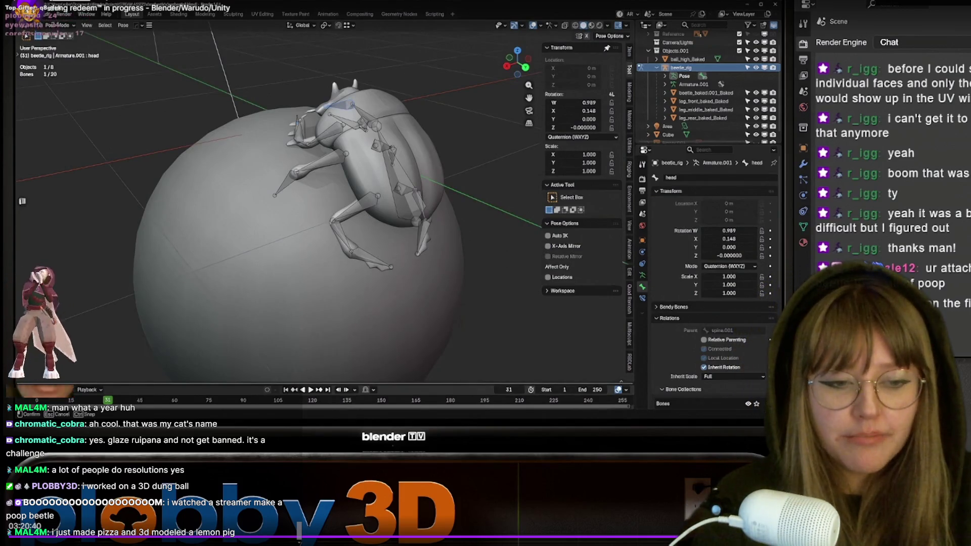
key("Escape")
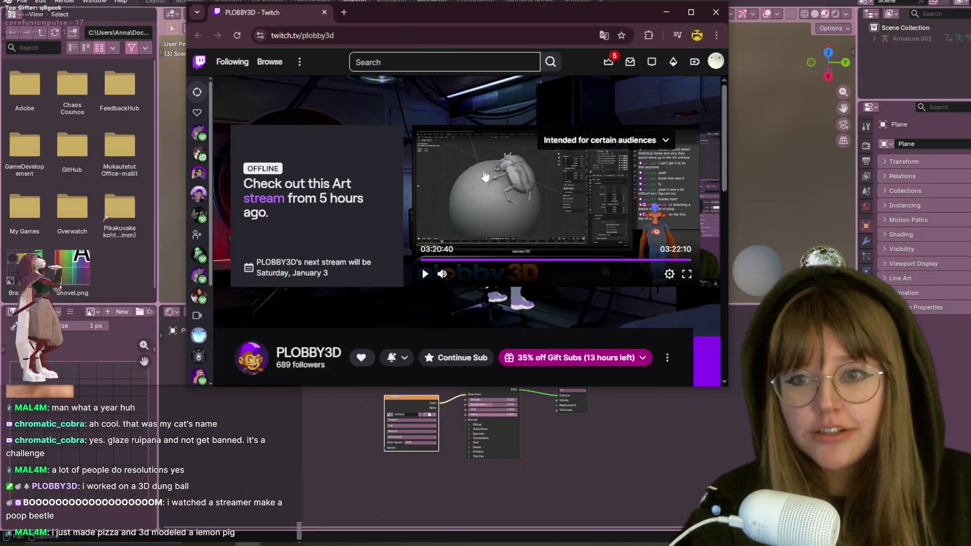
left_click(324, 12)
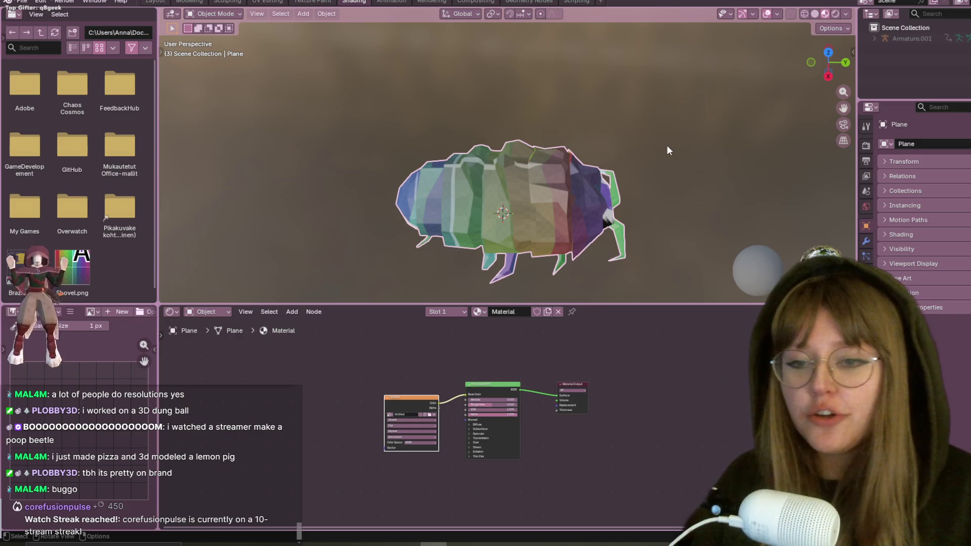
Orbit closer to the pill bug, then go through Texture Paint back to the Layout workspace
scroll(605, 162, "up", 3)
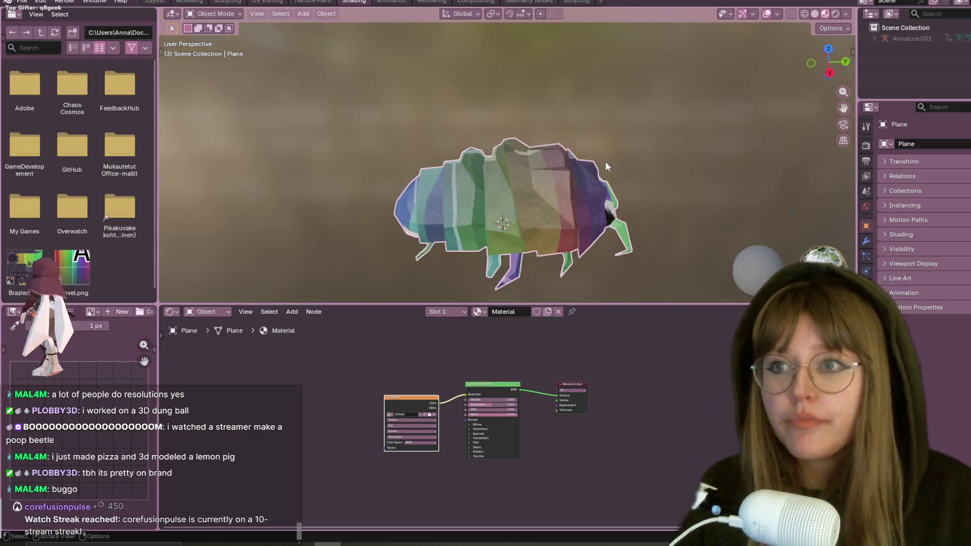
mouse_move(599, 116)
middle_mouse_down()
mouse_move(582, 65)
mouse_move(657, 123)
mouse_move(506, 101)
mouse_move(423, 73)
mouse_move(562, 45)
middle_mouse_up()
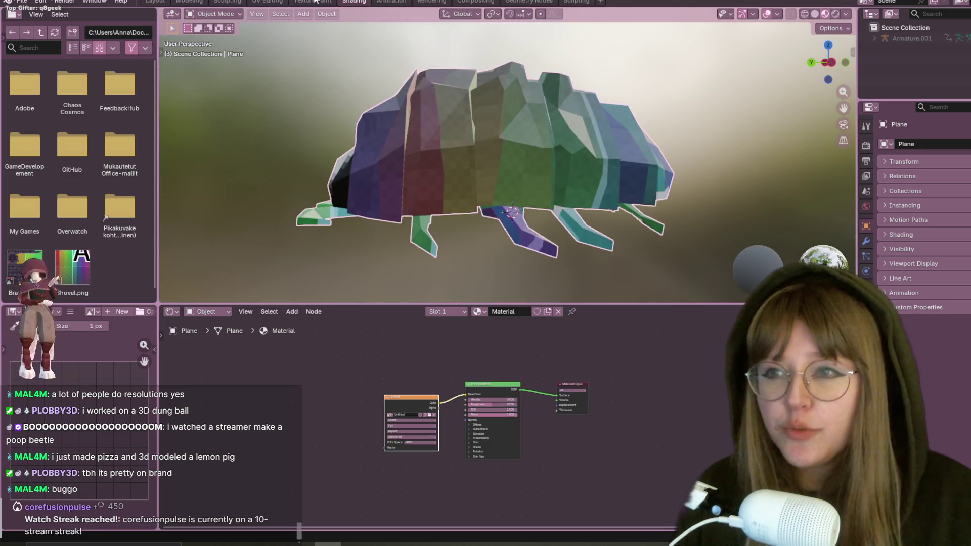
left_click(313, 2)
left_click(155, 2)
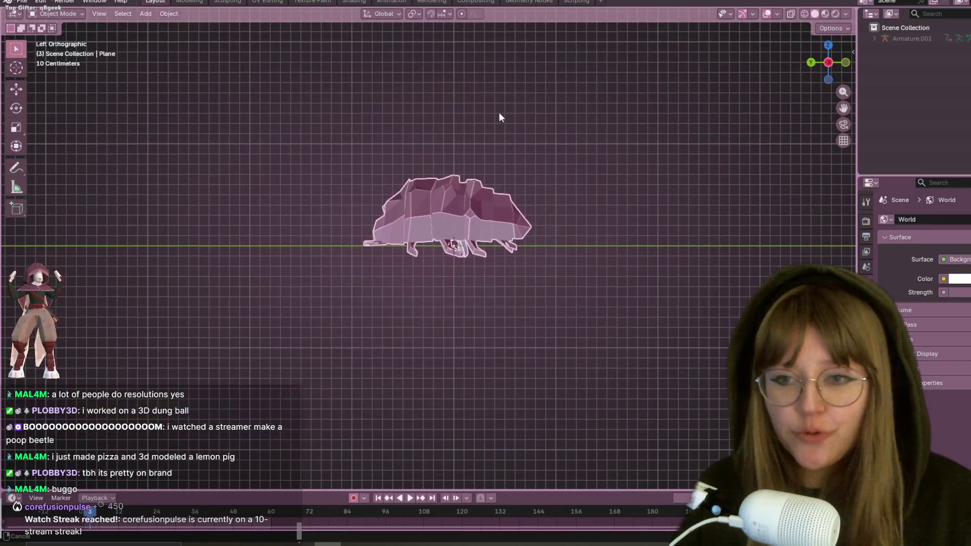
Pan the side view so the pill bug sits lower in the viewport
middle_click_drag(498, 118, 504, 151, "shift")
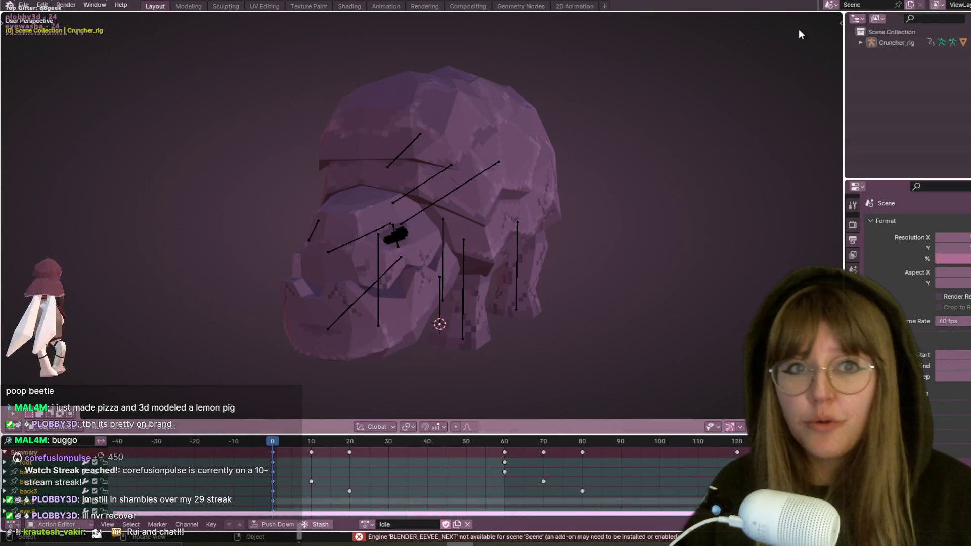
Select the Cruncher mesh, show its transform values, and zoom in on it in the Modeling workspace
left_click(494, 117)
left_click(837, 24)
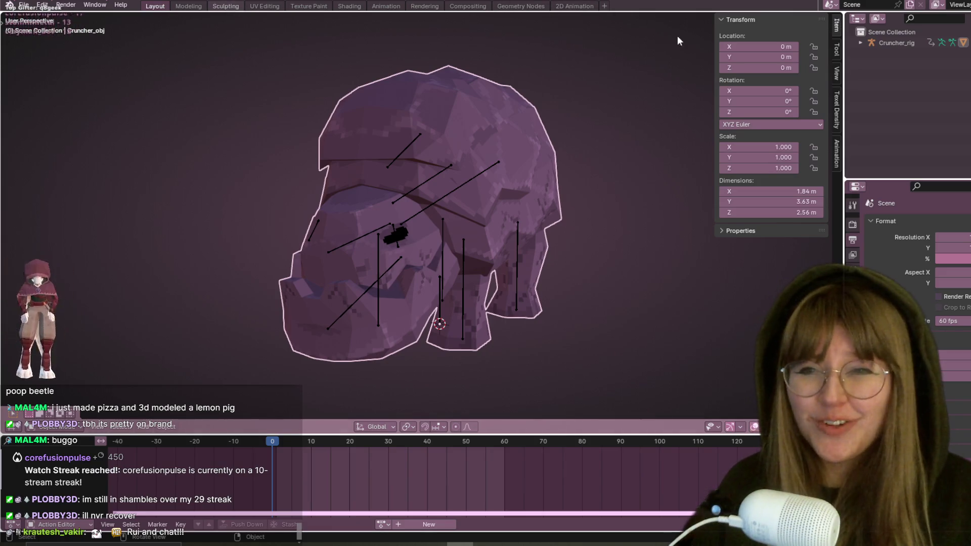
left_click(225, 6)
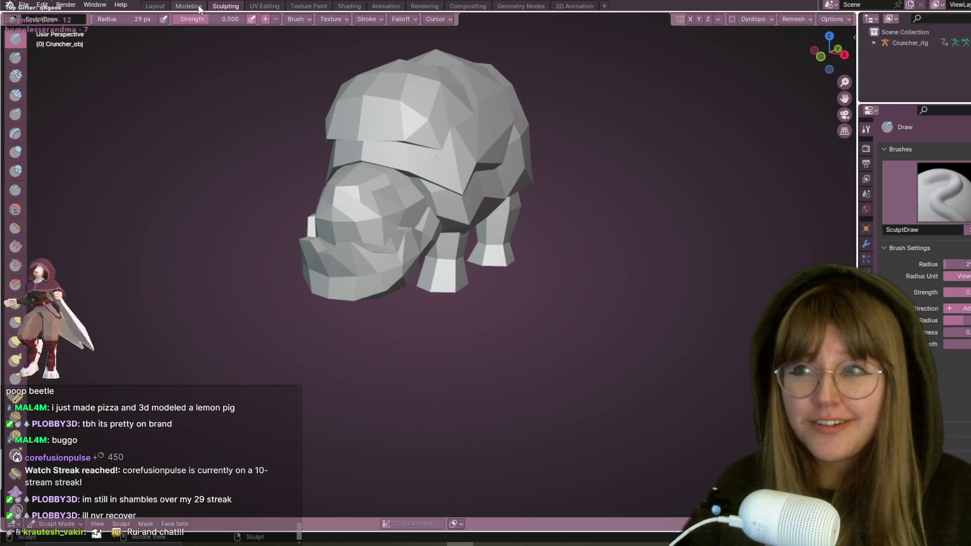
left_click(188, 6)
middle_click_drag(523, 136, 631, 145)
scroll(631, 145, "up", 3)
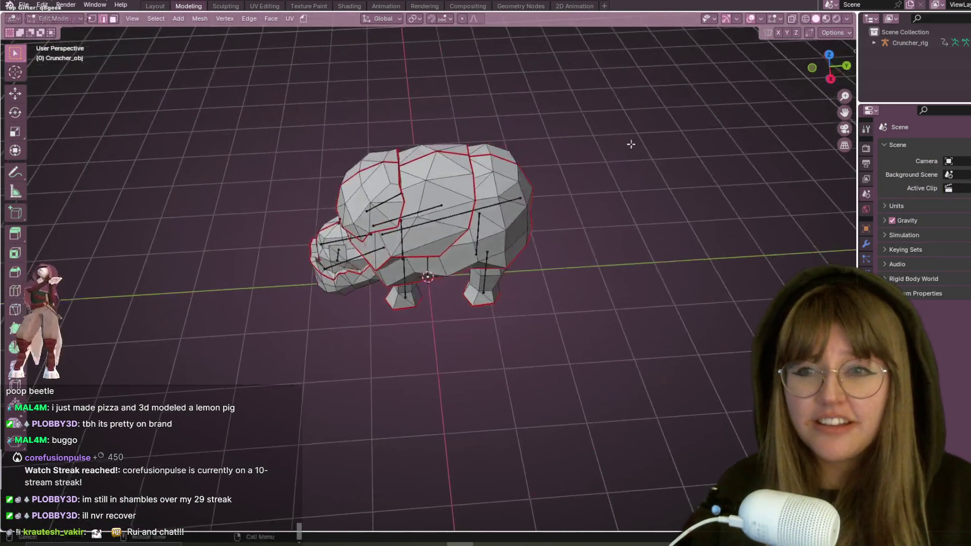
Switch the Cruncher to Object Mode, copy it with Ctrl+C, and return to the pill bug file
left_click(49, 23)
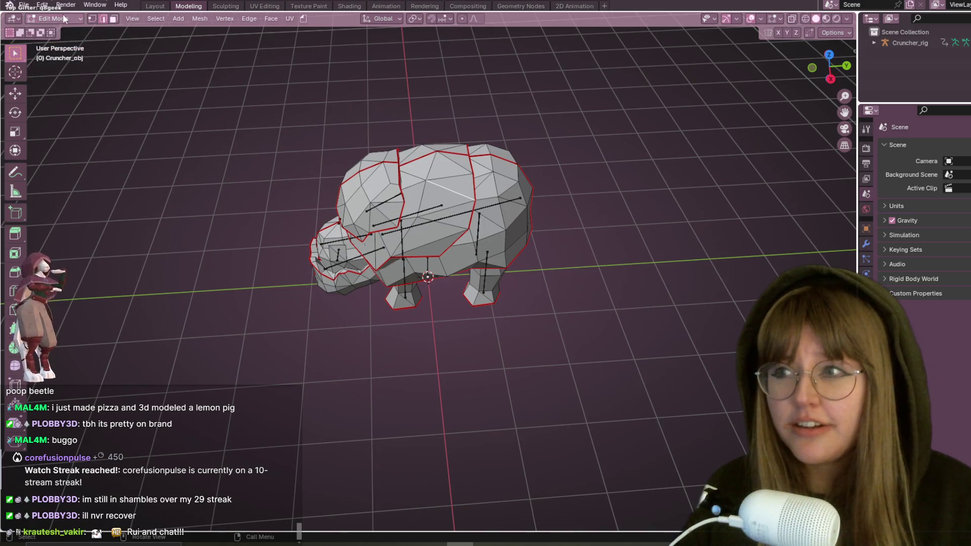
left_click(49, 23)
left_click(54, 33)
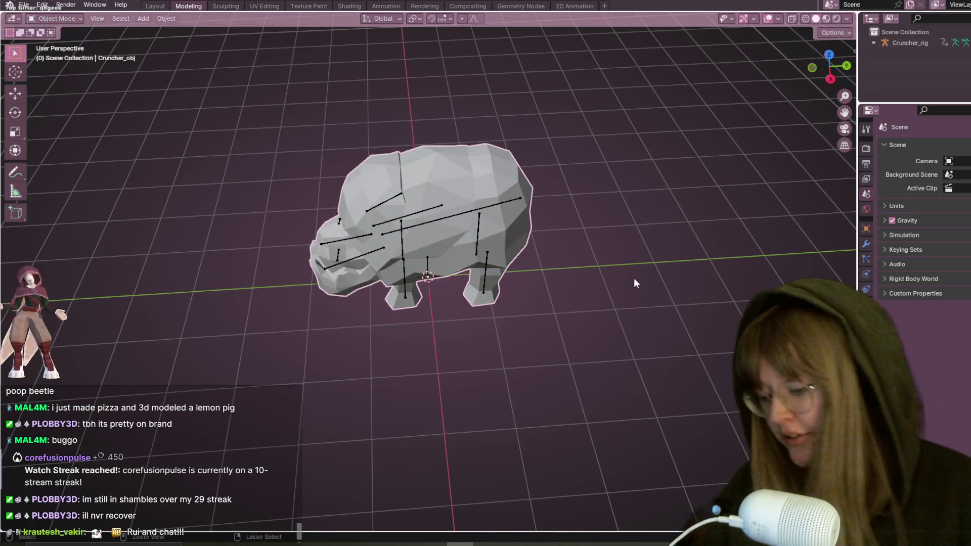
key("ctrl+c")
key("alt+Tab")
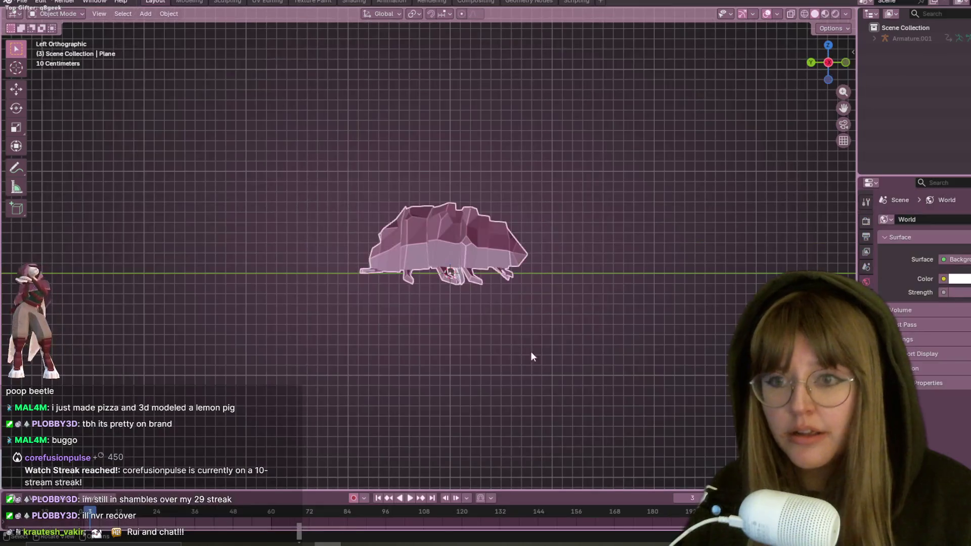
Paste the Cruncher and its rig, place it just right of the pill bug, then deselect everything
scroll(666, 195, "down", 1)
scroll(666, 195, "down", 3)
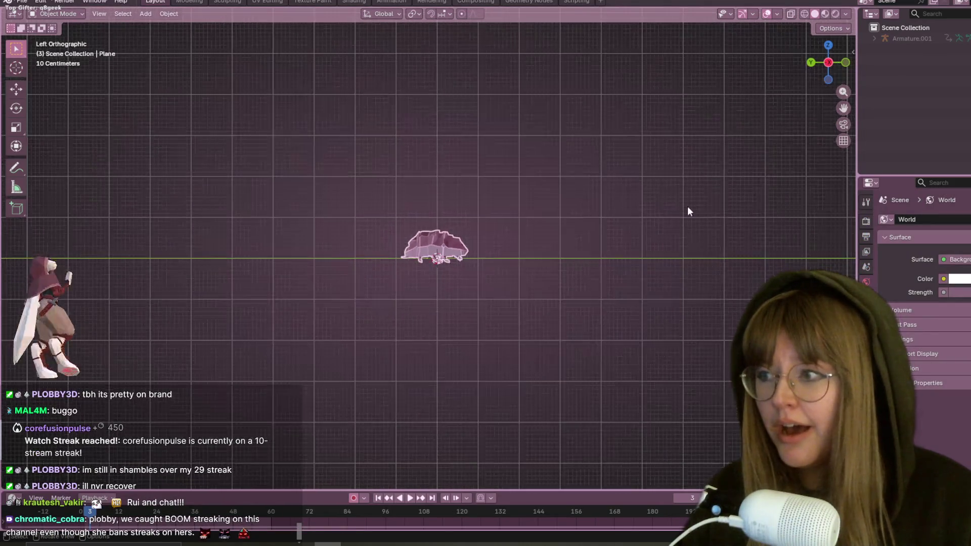
middle_click_drag(688, 207, 550, 220, "shift")
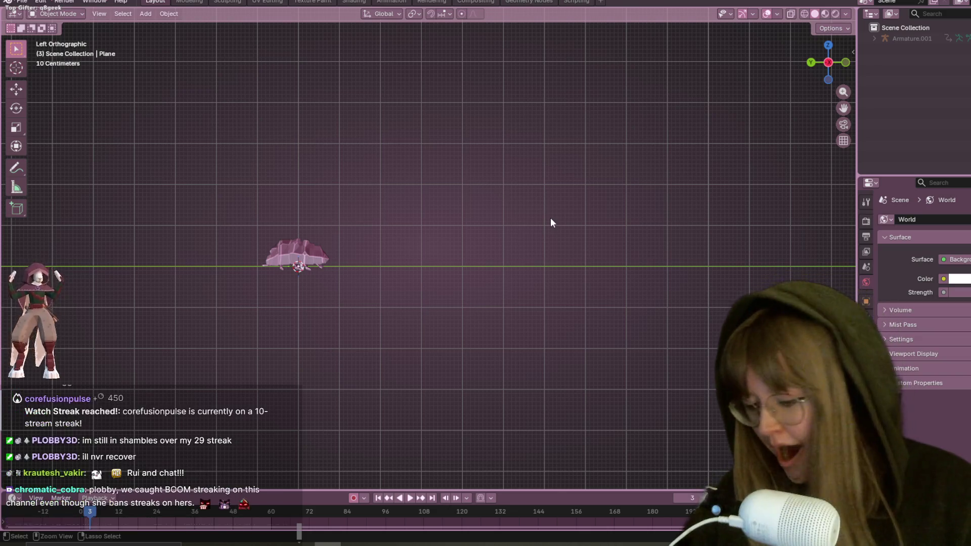
key("ctrl+v")
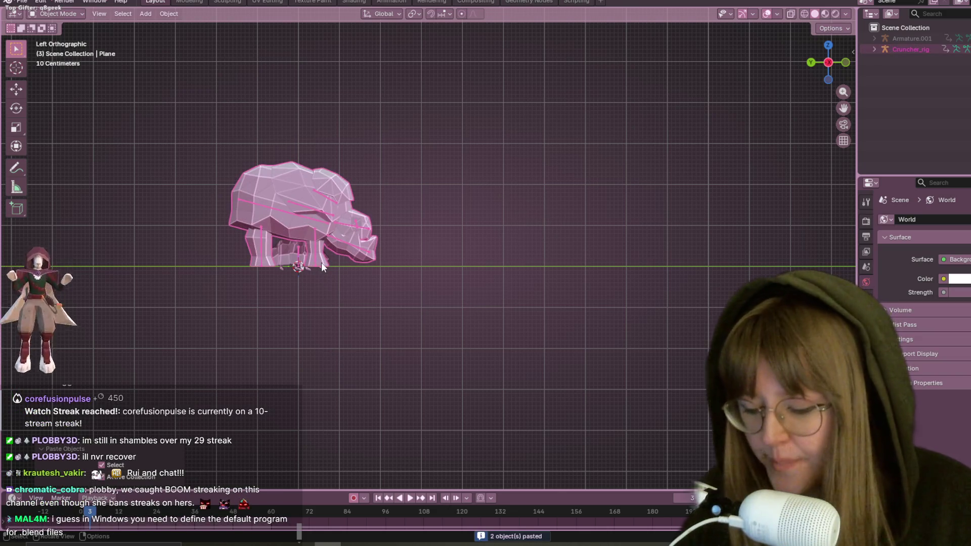
key("g")
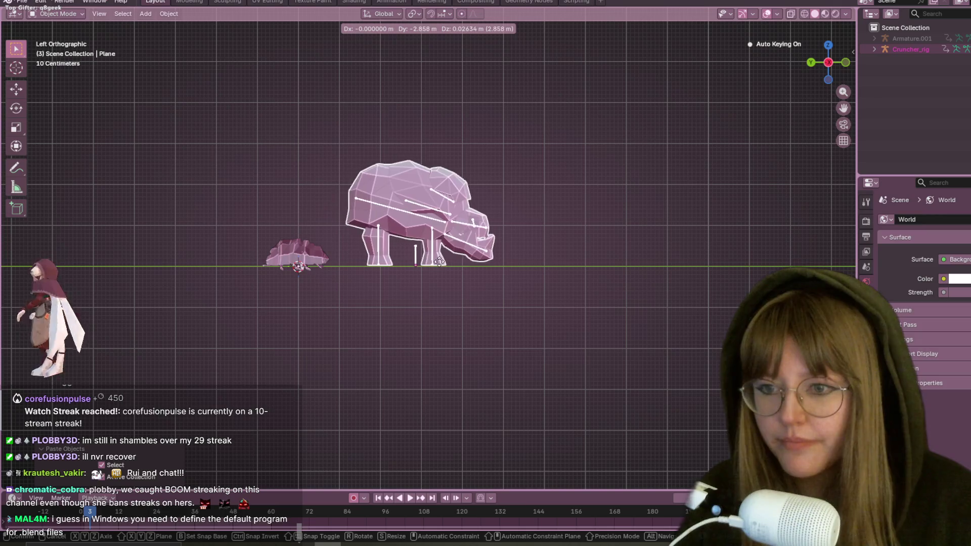
left_click(434, 259)
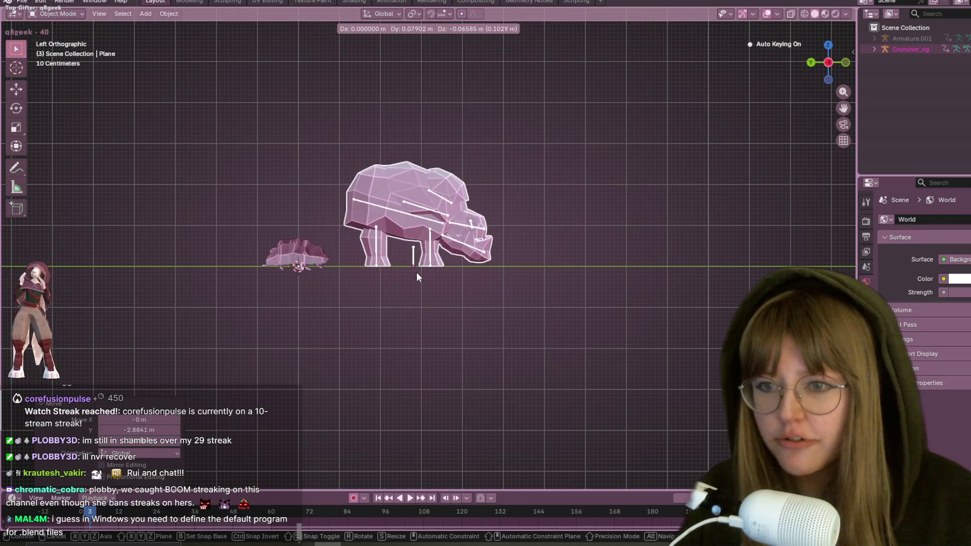
left_click(417, 272)
key("alt+a")
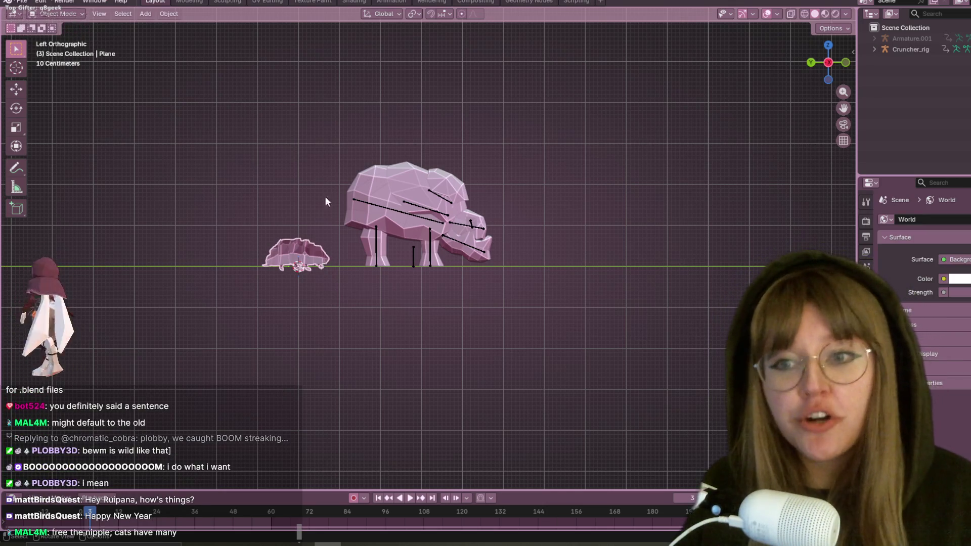
Frame the models and select the small pill bug's armature
scroll(544, 134, "up", 2)
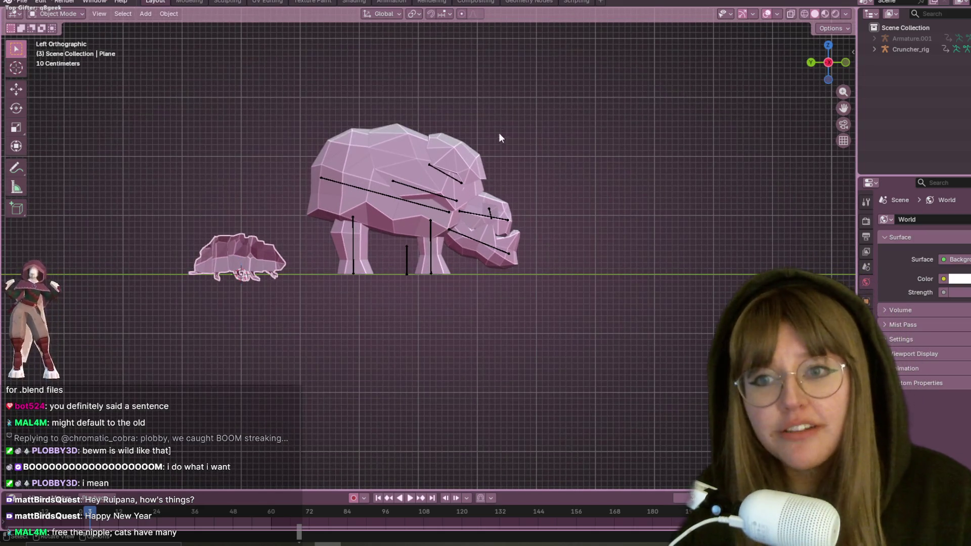
mouse_move(498, 137)
middle_mouse_down("shift")
mouse_move(572, 101)
mouse_move(433, 205)
middle_mouse_up("shift")
left_click(432, 207)
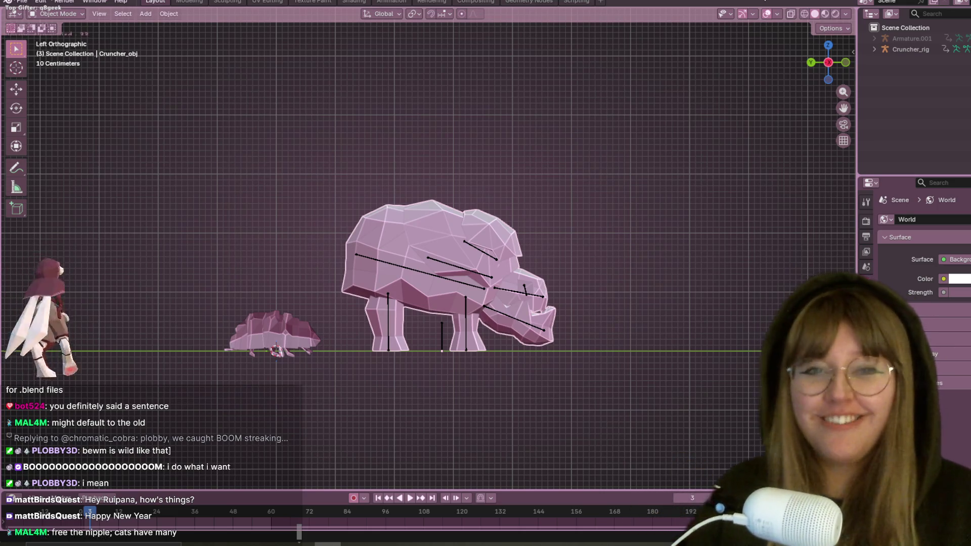
mouse_move(411, 225)
middle_mouse_down("shift")
mouse_move(462, 272)
mouse_move(443, 330)
middle_mouse_up("shift")
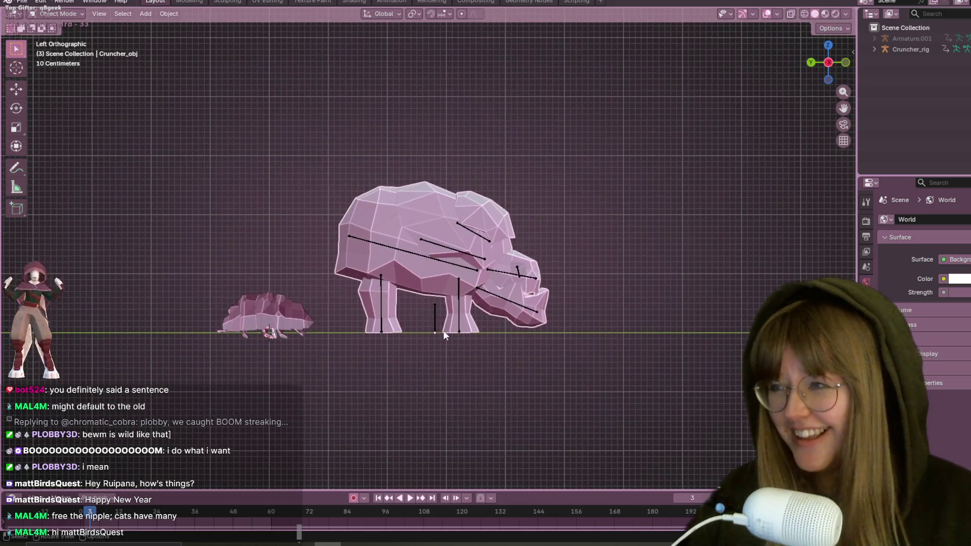
scroll(443, 330, "up", 1)
left_click(400, 434)
middle_click_drag(399, 434, 378, 341, "shift")
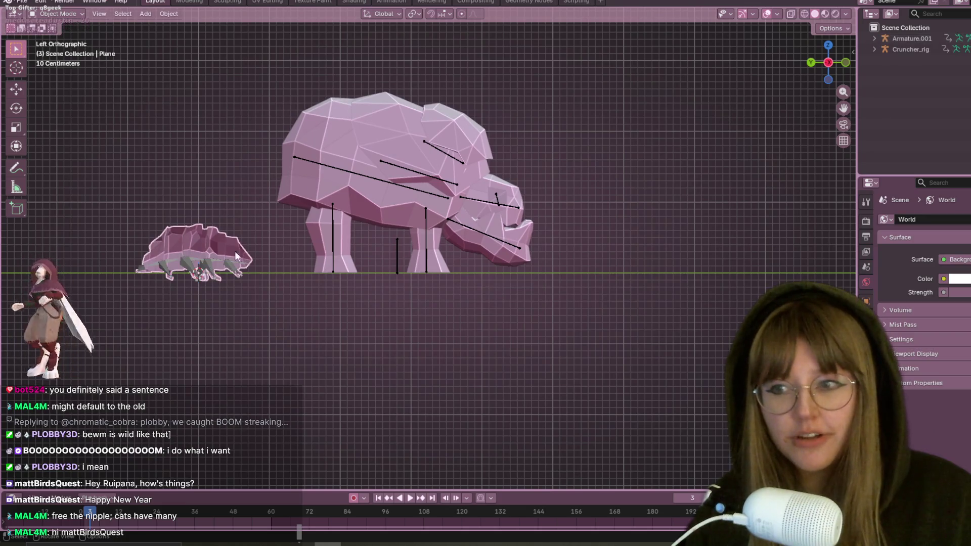
left_click_drag(186, 173, 275, 422)
middle_click_drag(260, 331, 296, 424, "shift")
Scale the pill bug up about 1.15 times and move it just right of the rhino
key("s")
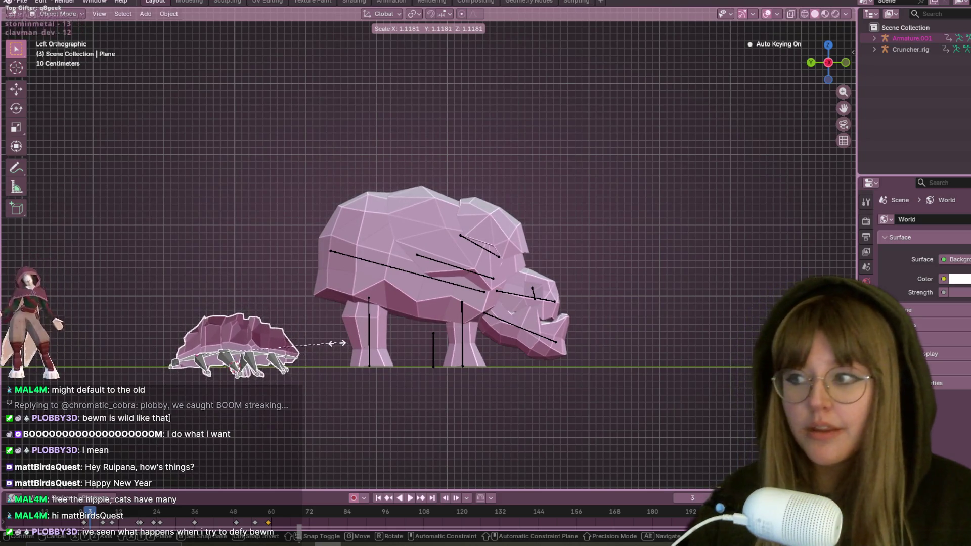
left_click(337, 347)
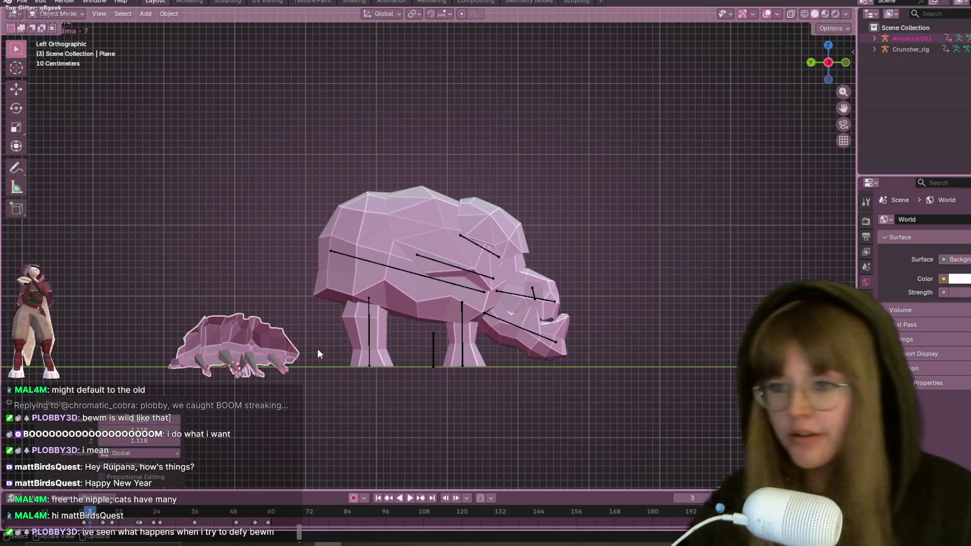
key("g")
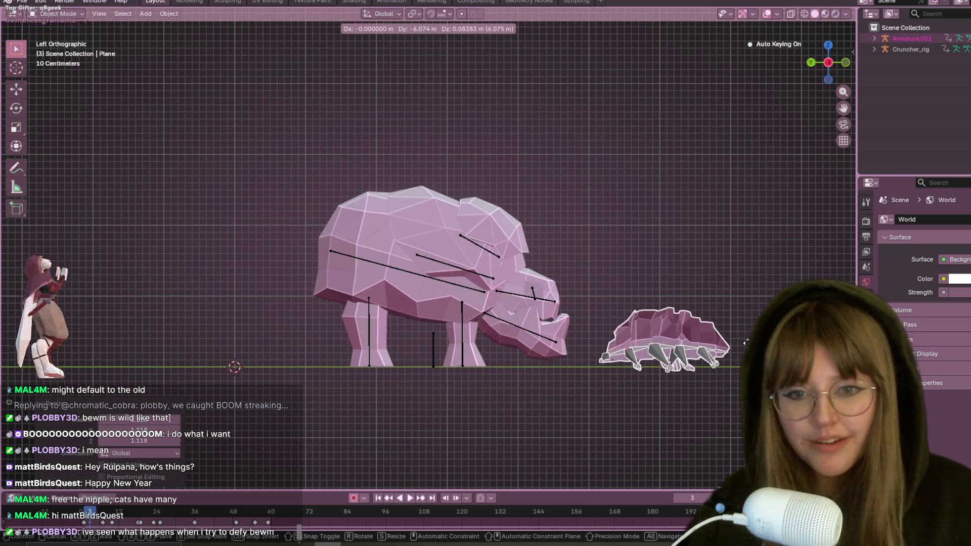
left_click(743, 340)
middle_click_drag(746, 344, 616, 318, "shift")
scroll(586, 295, "up", 2)
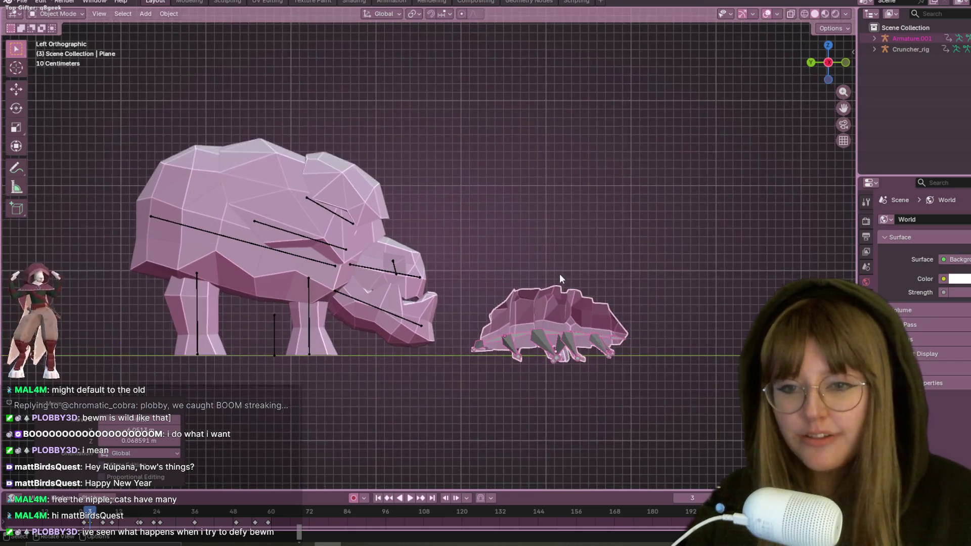
scroll(561, 220, "up", 1)
key("s")
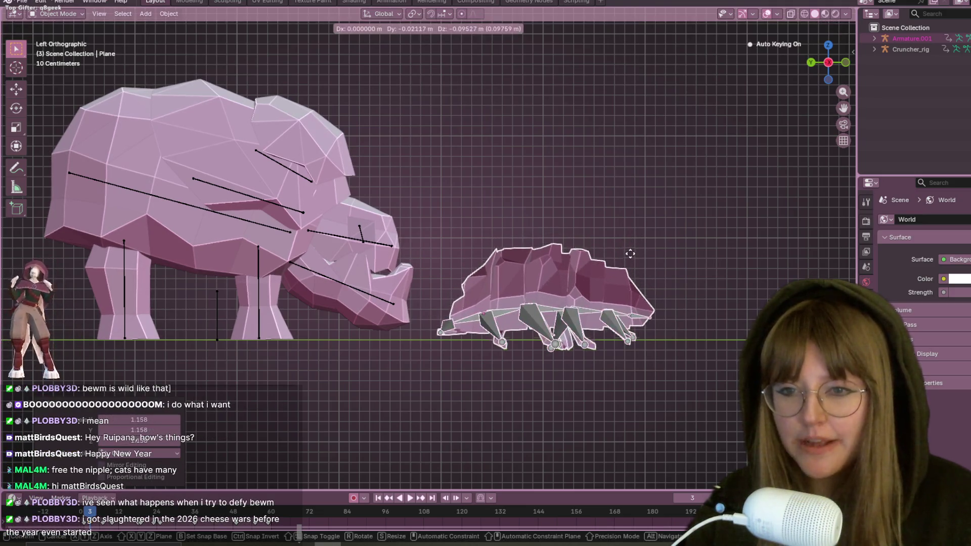
left_click(630, 251)
scroll(629, 251, "down", 2)
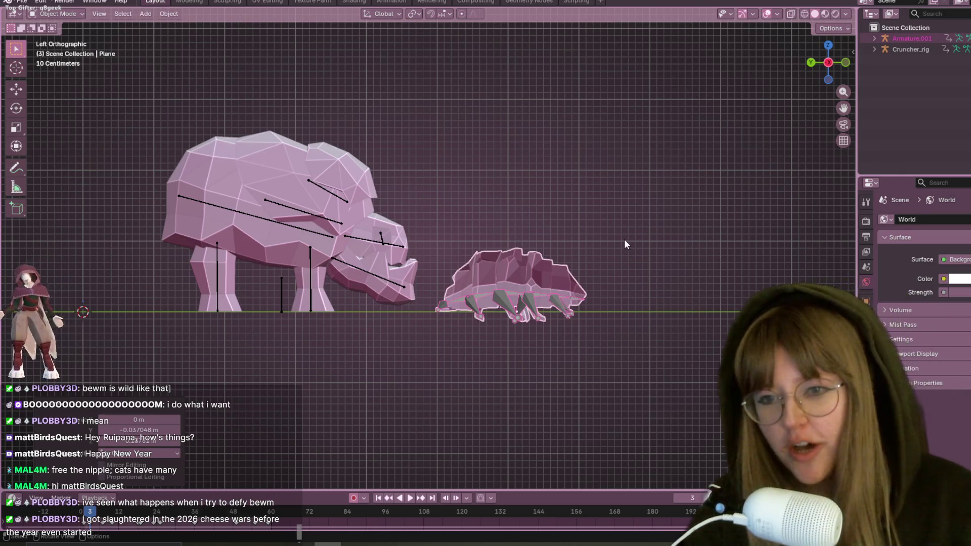
Orbit around the rhino and pill bug, then snap back to the Left Orthographic view
mouse_move(624, 244)
middle_mouse_down()
mouse_move(664, 308)
mouse_move(647, 238)
middle_mouse_up()
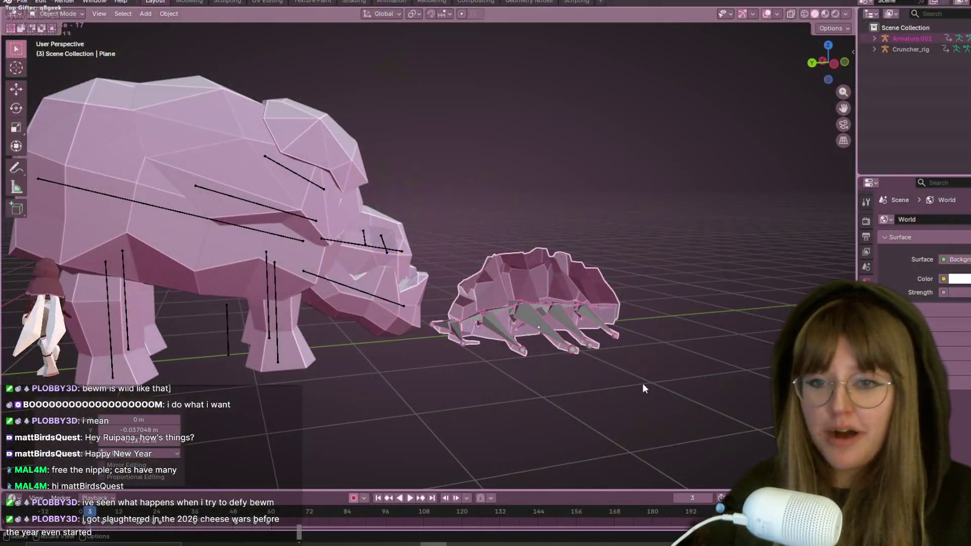
mouse_move(644, 388)
middle_mouse_down()
mouse_move(625, 291)
mouse_move(718, 192)
middle_mouse_up()
left_click(830, 71)
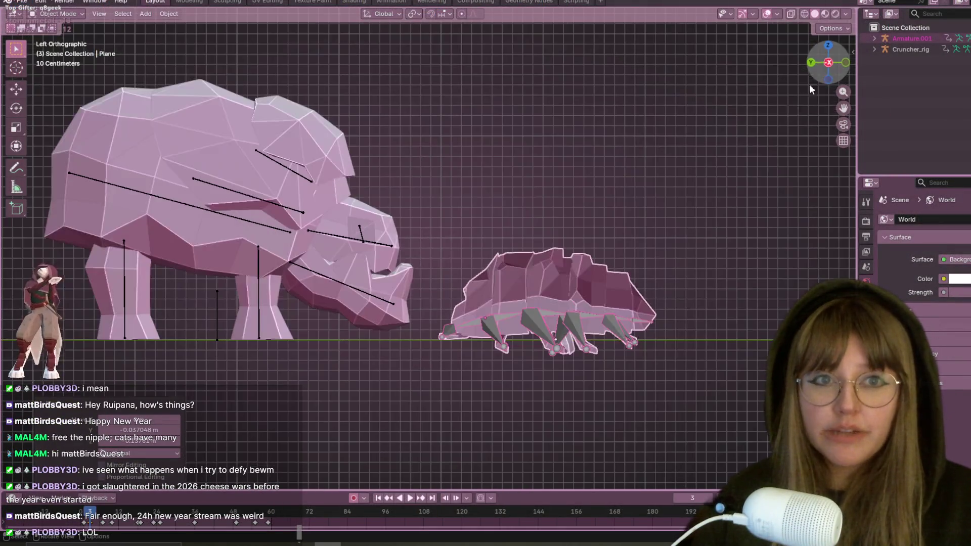
scroll(571, 305, "up", 1)
Pan and zoom to bring the pill bug up close, then bring up the dinoblade image results
mouse_move(566, 244)
middle_mouse_down("shift")
mouse_move(524, 239)
mouse_move(538, 175)
mouse_move(515, 202)
middle_mouse_up("shift")
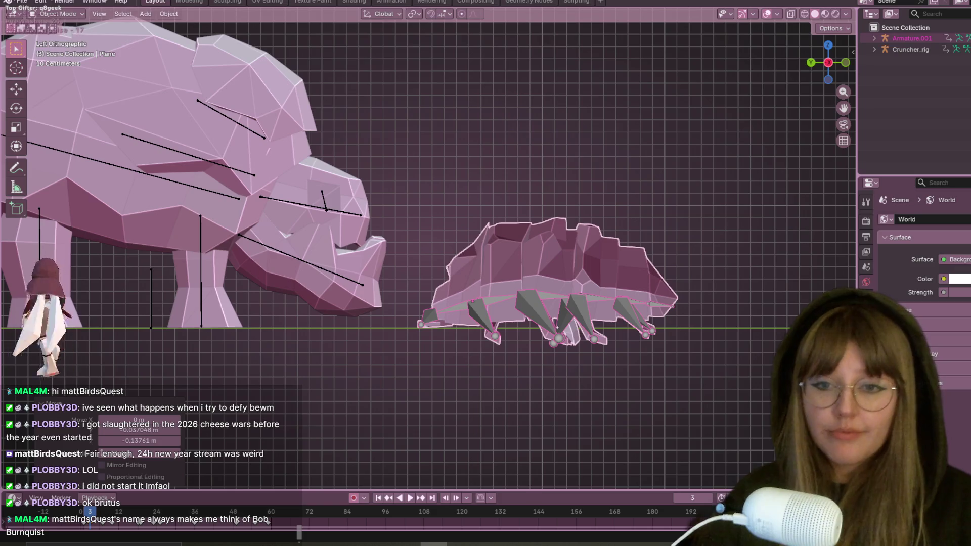
mouse_move(565, 226)
middle_mouse_down("shift")
mouse_move(618, 166)
mouse_move(657, 175)
mouse_move(292, 192)
mouse_move(576, 181)
mouse_move(787, 202)
mouse_move(554, 190)
mouse_move(285, 153)
middle_mouse_up("shift")
mouse_move(341, 157)
middle_mouse_down("shift")
mouse_move(666, 147)
mouse_move(506, 153)
mouse_move(596, 119)
mouse_move(627, 146)
mouse_move(644, 277)
mouse_move(411, 190)
middle_mouse_up("shift")
scroll(438, 195, "up", 1)
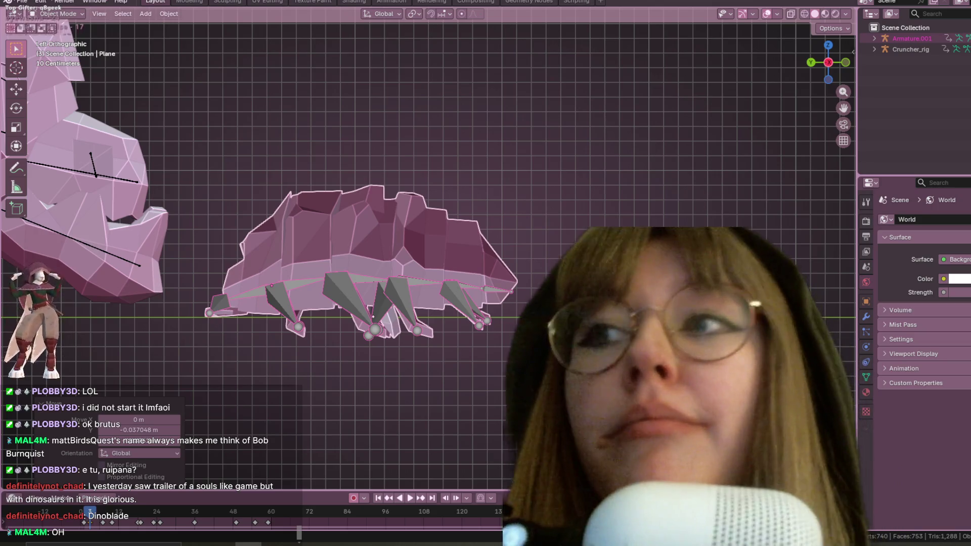
mouse_move(0, 82)
left_mouse_down()
mouse_move(325, 82)
mouse_move(432, 30)
mouse_move(455, 37)
left_mouse_up()
left_click(270, 137)
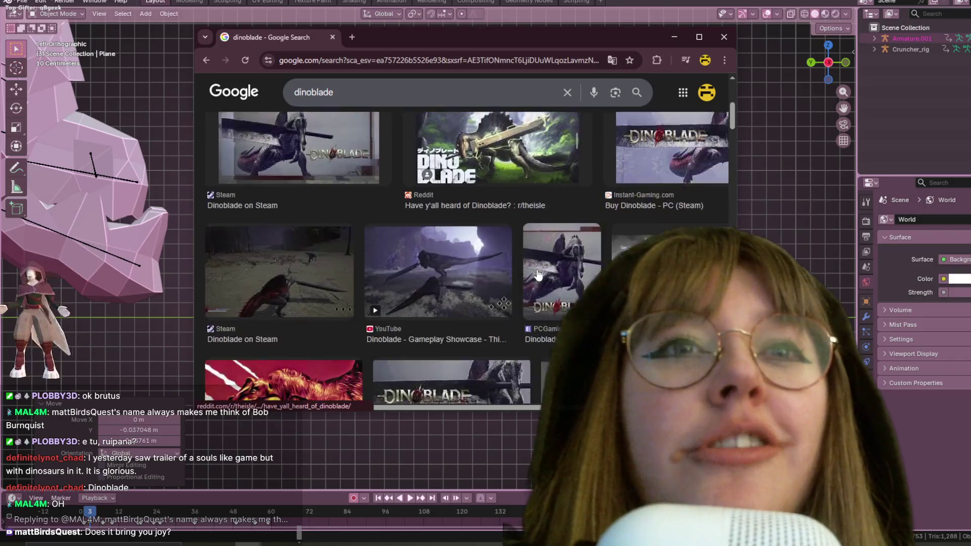
scroll(519, 244, "down", 2)
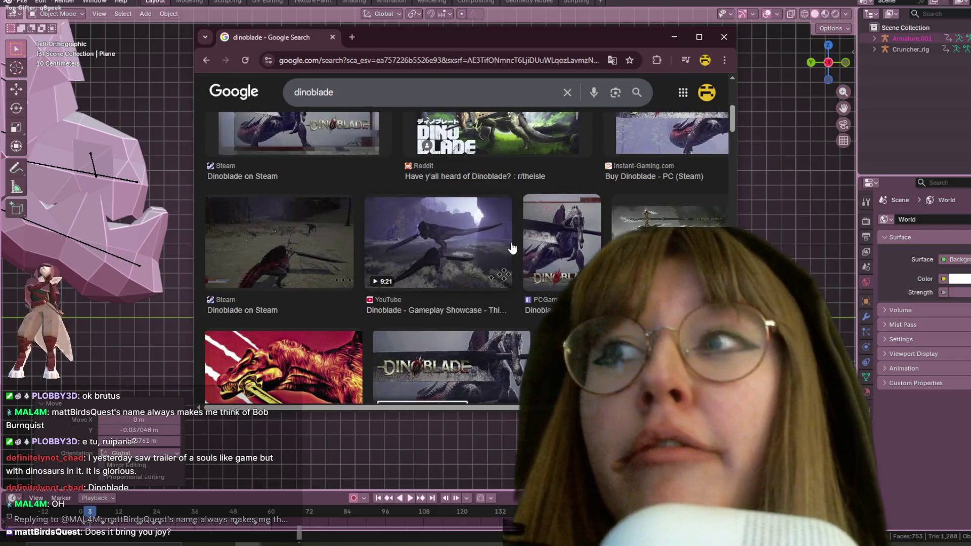
scroll(556, 301, "down", 4)
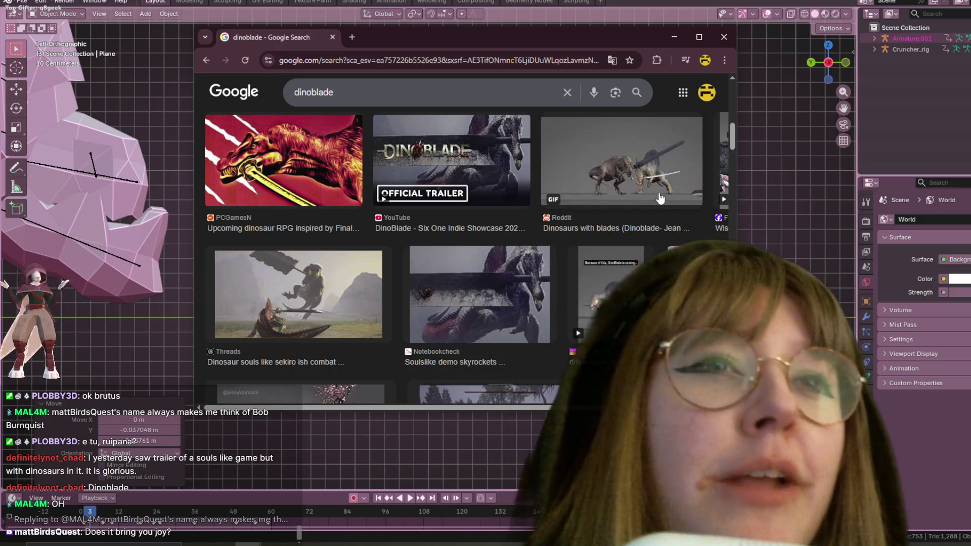
scroll(659, 198, "down", 2)
scroll(657, 199, "down", 3)
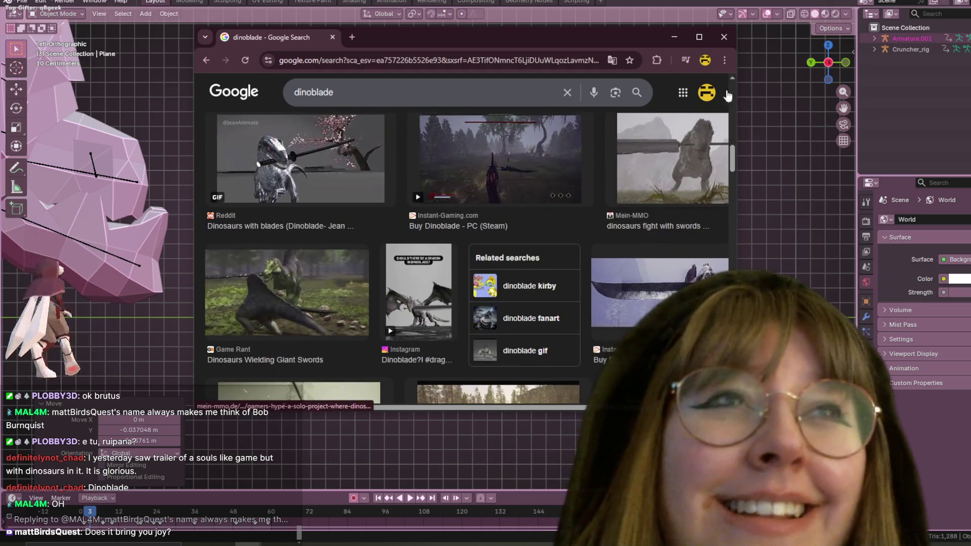
scroll(587, 334, "down", 3)
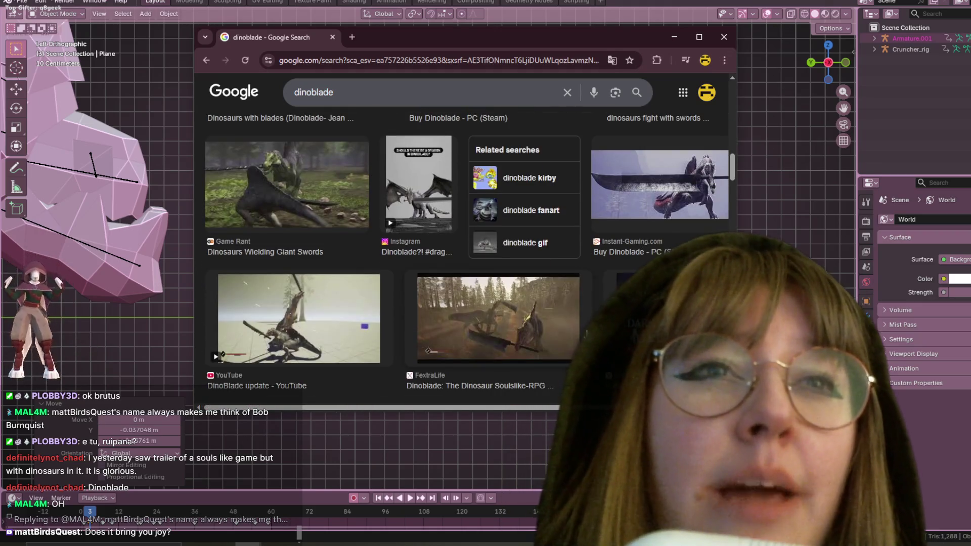
scroll(586, 333, "down", 3)
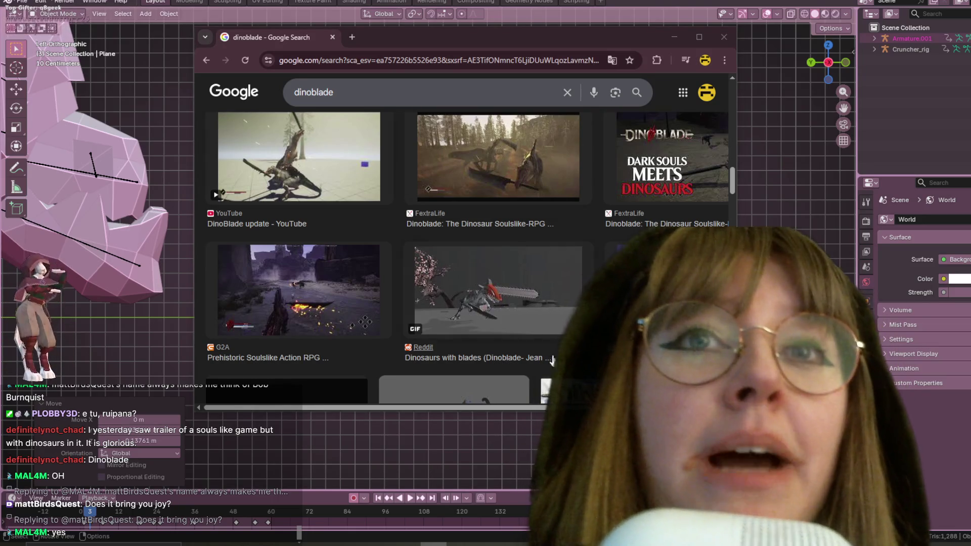
scroll(467, 275, "down", 5)
scroll(467, 275, "down", 3)
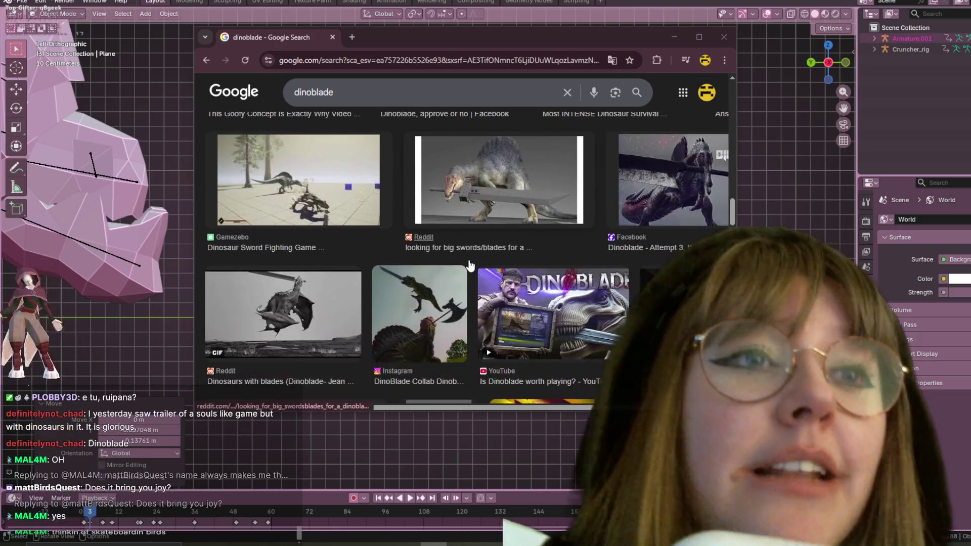
scroll(469, 264, "down", 2)
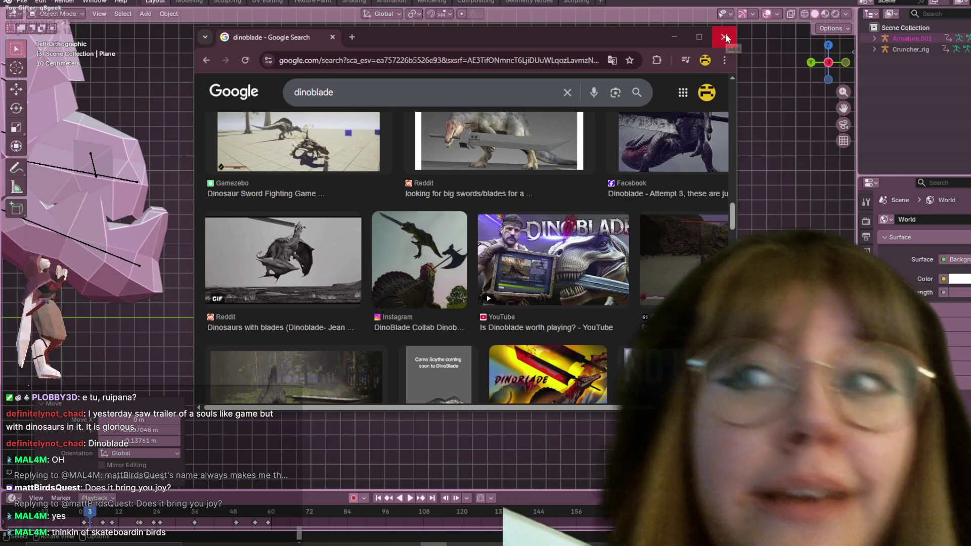
left_click(725, 36)
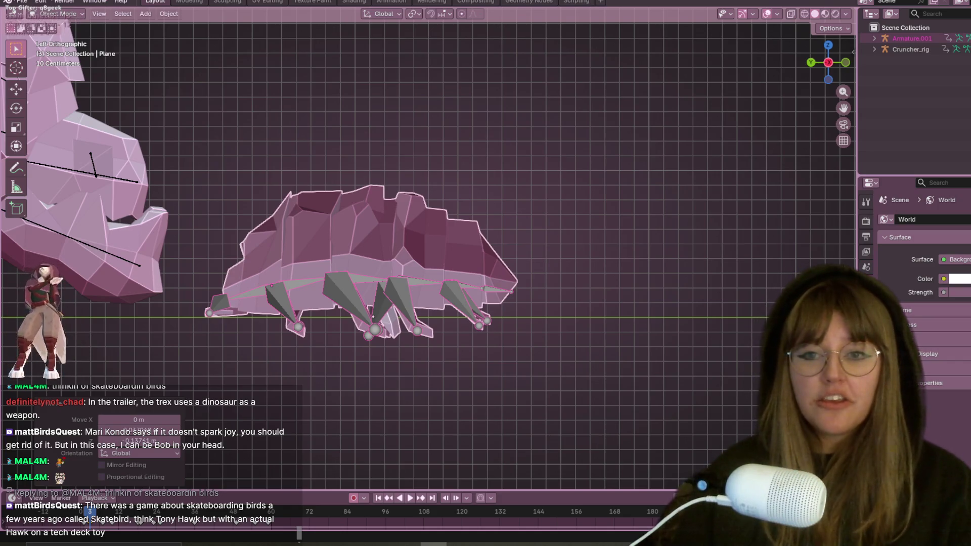
Resize the pill bug, enlarging it and then scaling it back down slightly
scroll(480, 276, "down", 5)
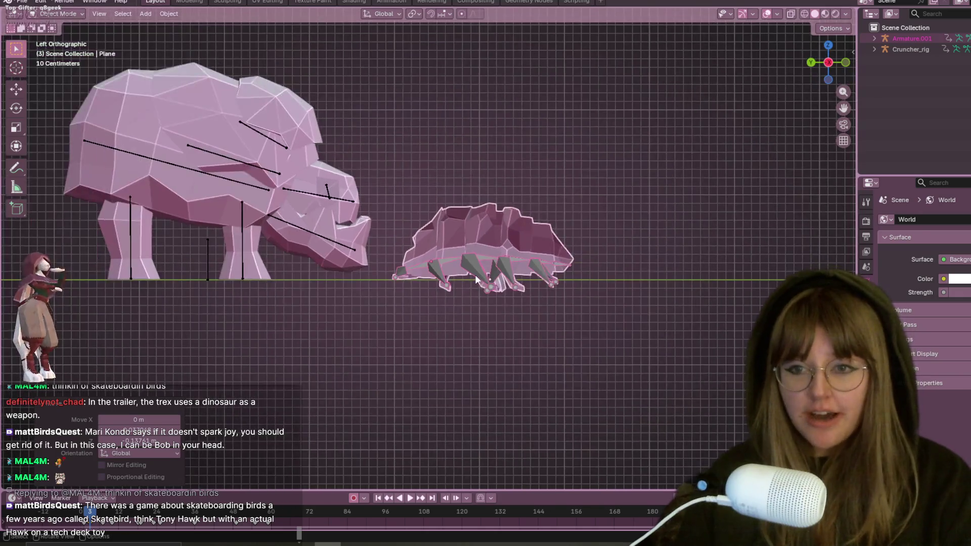
scroll(494, 278, "up", 2)
key("s")
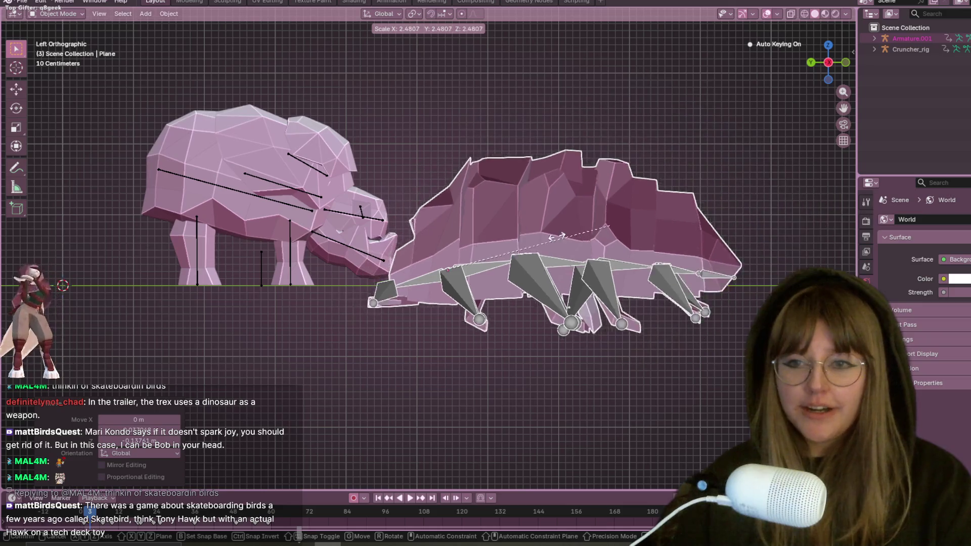
left_click(506, 228)
key("g")
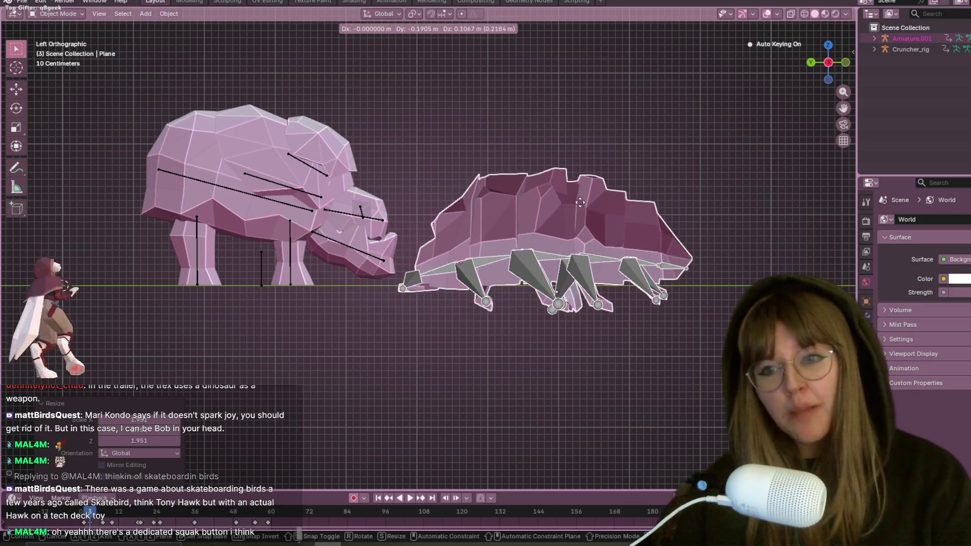
key("s")
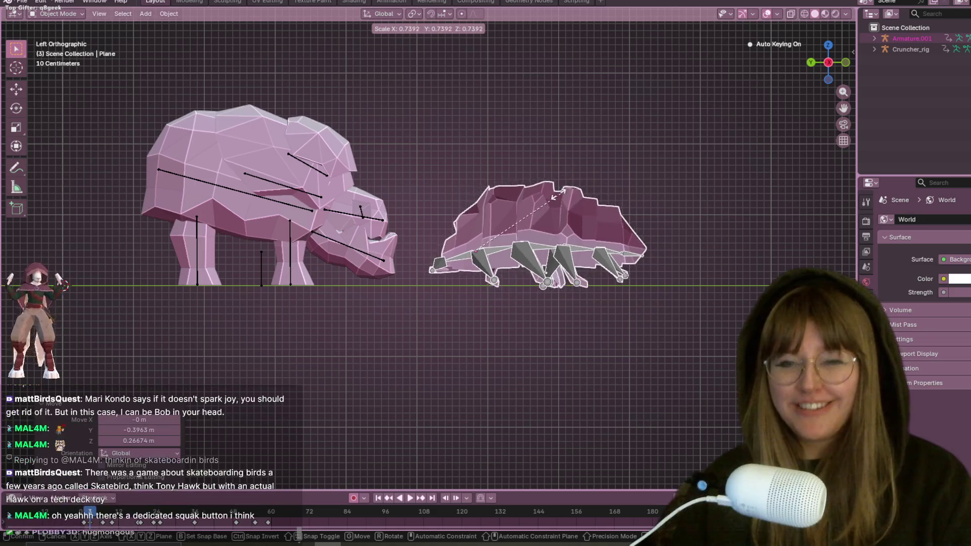
left_click(551, 198)
Nudge the pill bug lower toward the ground with several small moves
key("g")
left_click(537, 203)
scroll(538, 203, "up", 1)
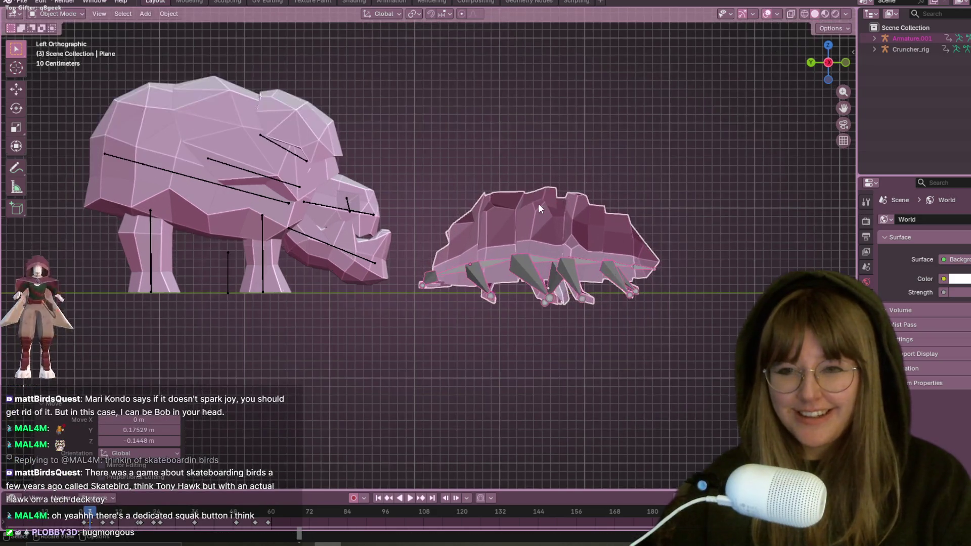
key("g")
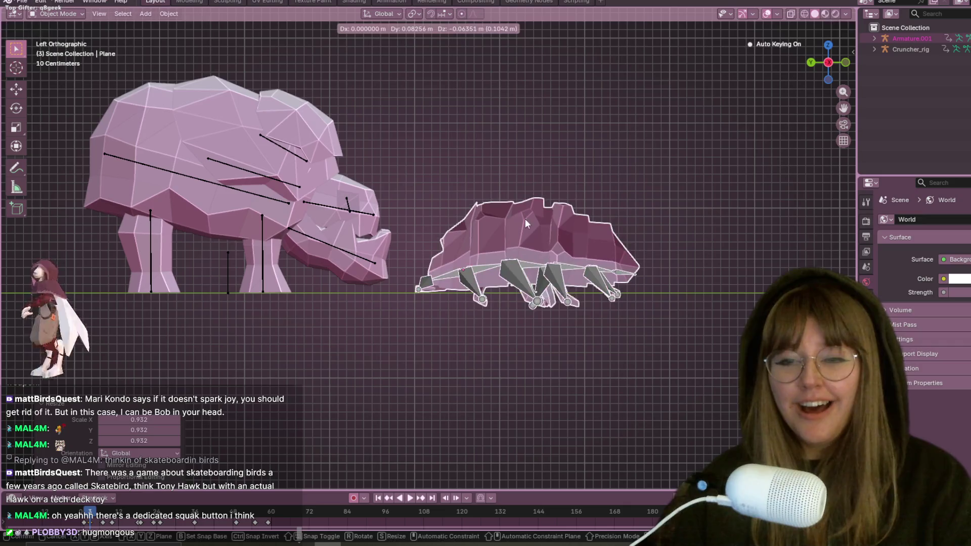
left_click(548, 220)
key("g")
left_click(548, 219)
key("g")
left_click(542, 223)
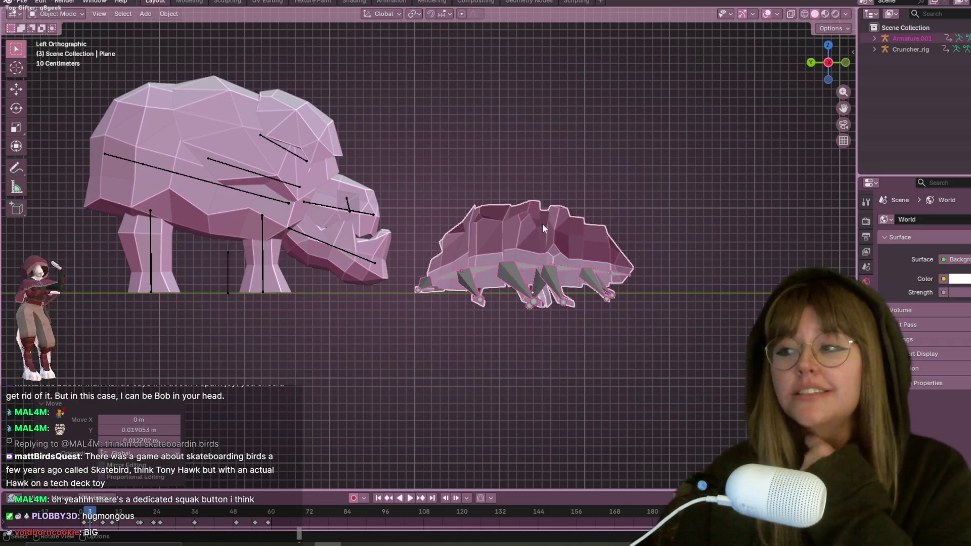
Return to the left side view, enlarge the pill bug about 1.12x, and nudge it into place
mouse_move(575, 216)
middle_mouse_down()
mouse_move(610, 265)
mouse_move(574, 217)
middle_mouse_up()
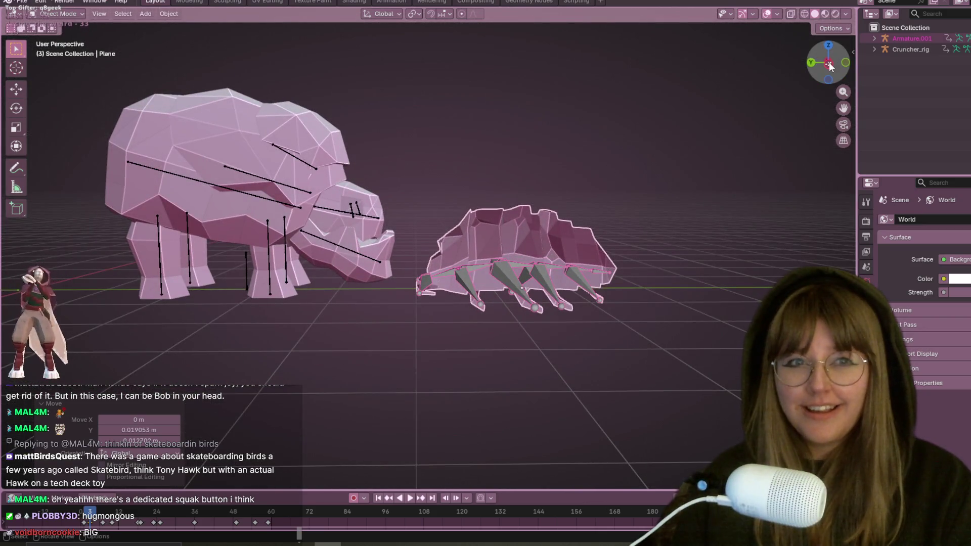
left_click(828, 62)
middle_click_drag(641, 128, 655, 143, "shift")
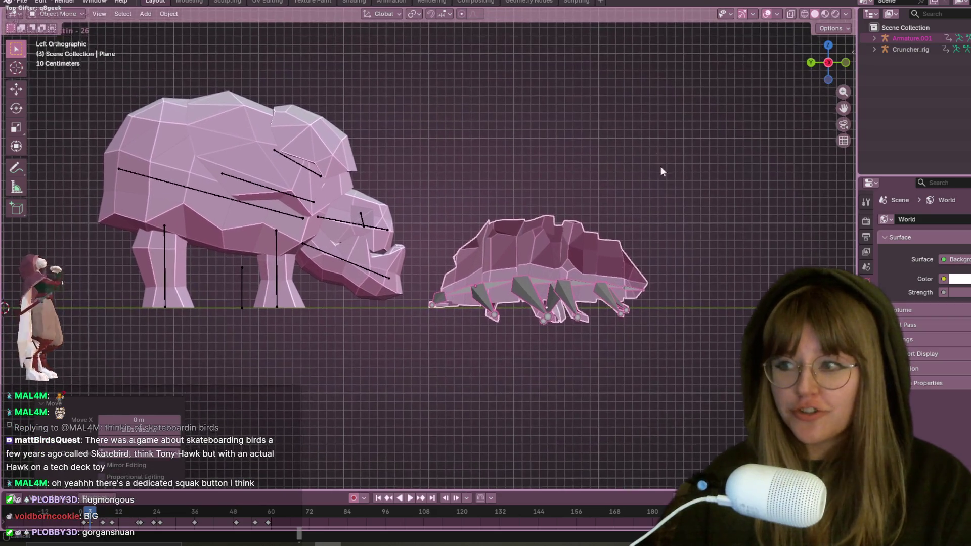
key("s")
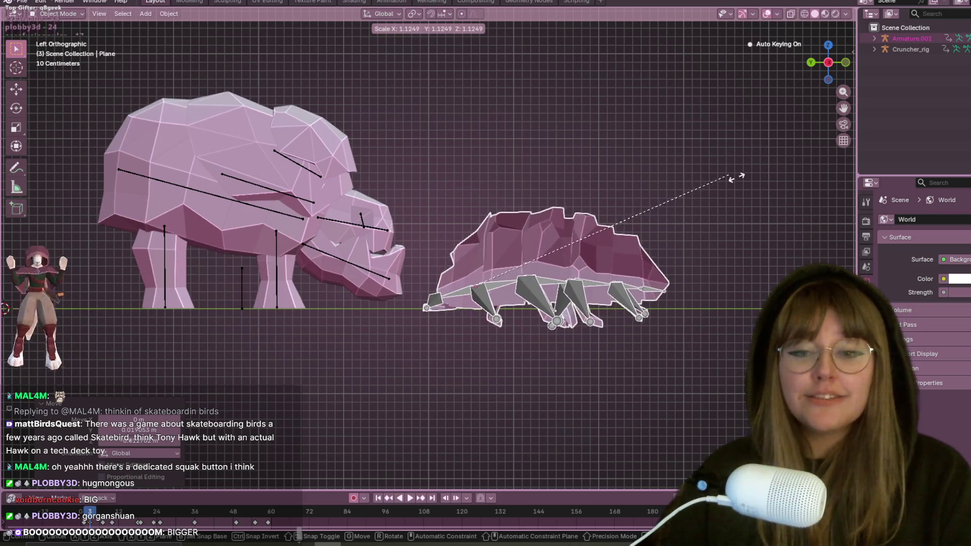
left_click(710, 231)
key("g")
left_click(714, 228)
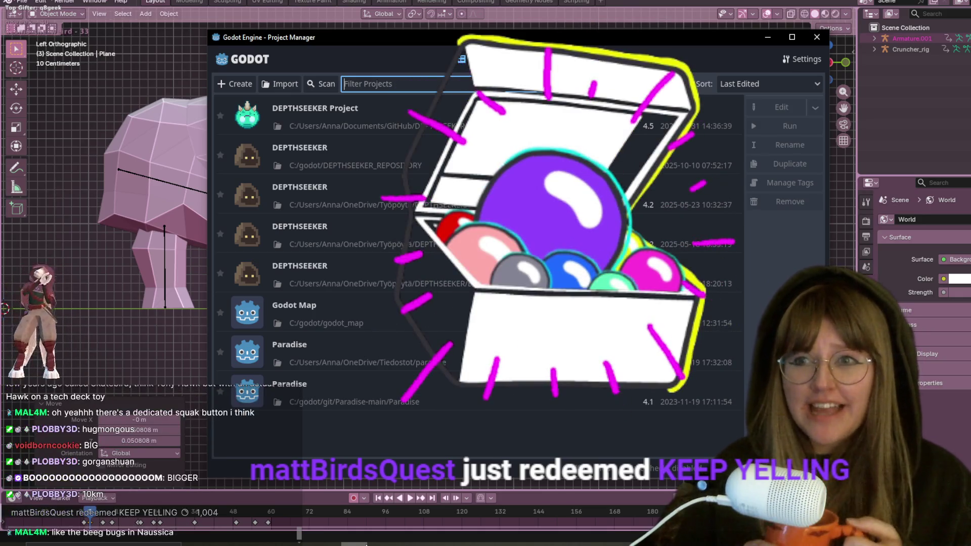
Open the DEPTHSEEKER Project in the editor and launch the game
left_click(424, 111)
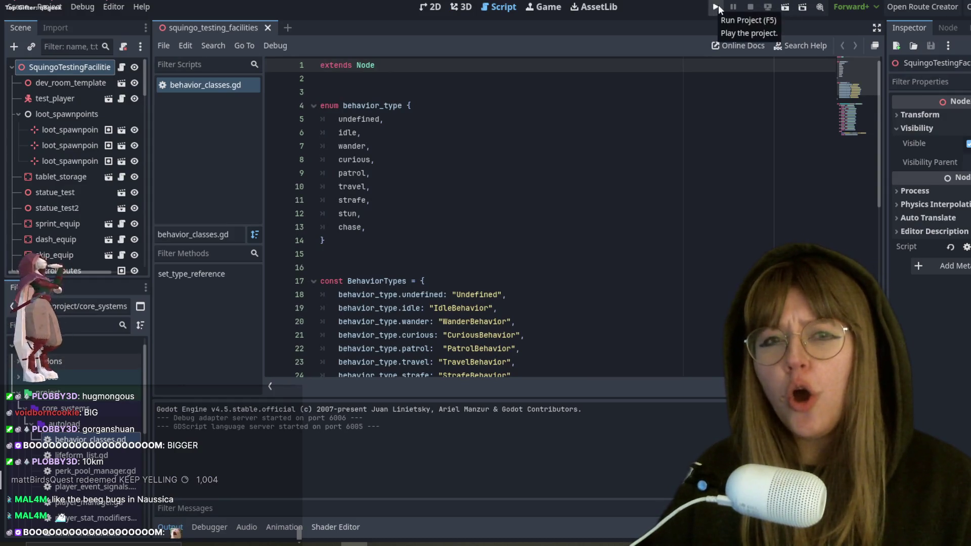
left_click(717, 6)
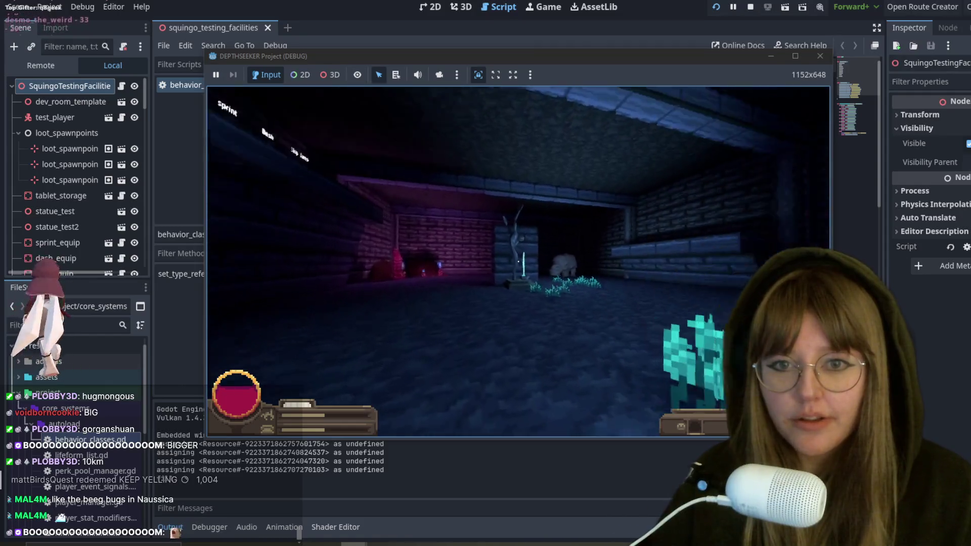
Walk past the statue and crystals to the creature, then quit from the pause menu
key("w")
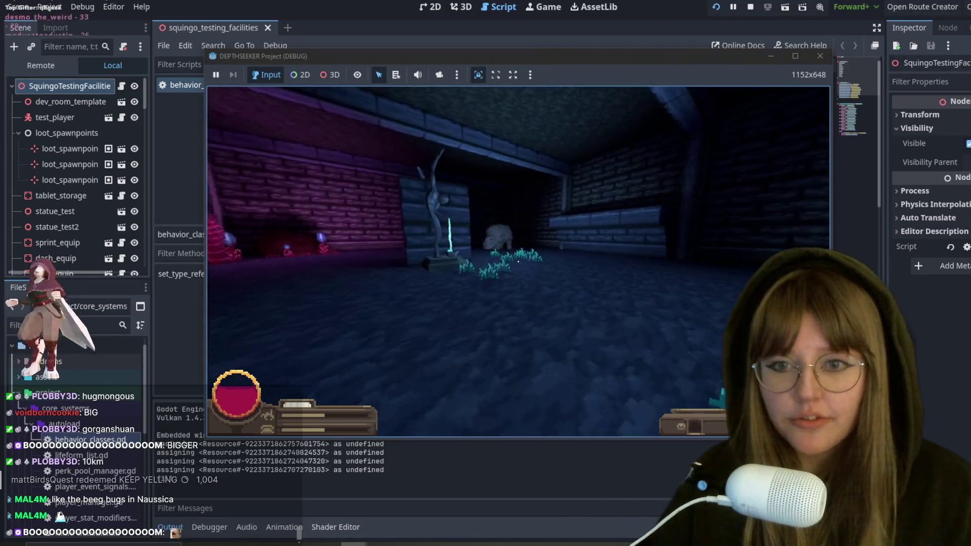
key("w")
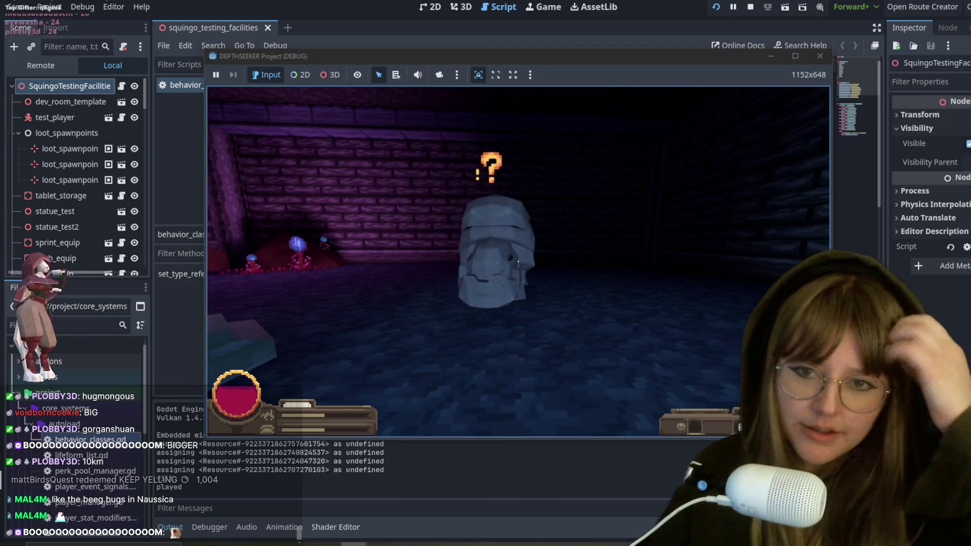
key("s")
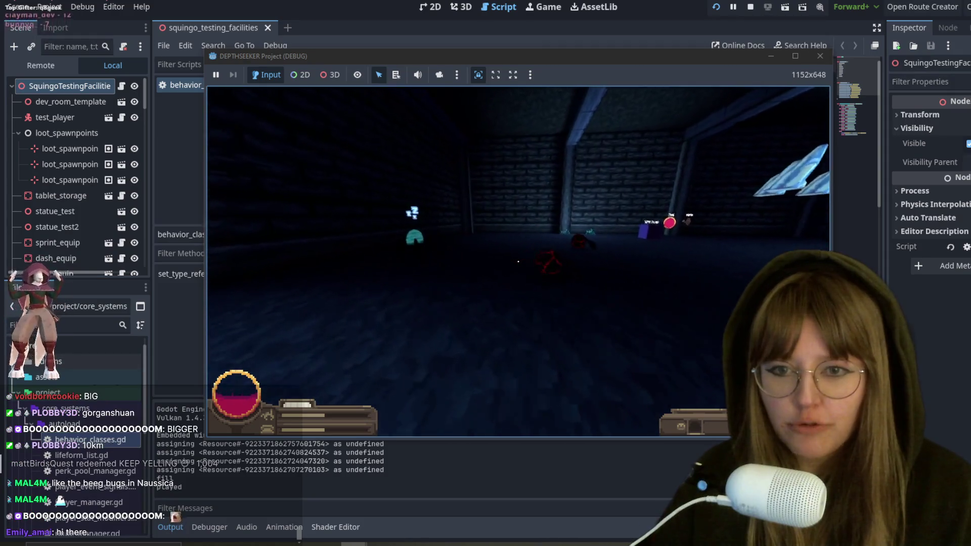
key("e")
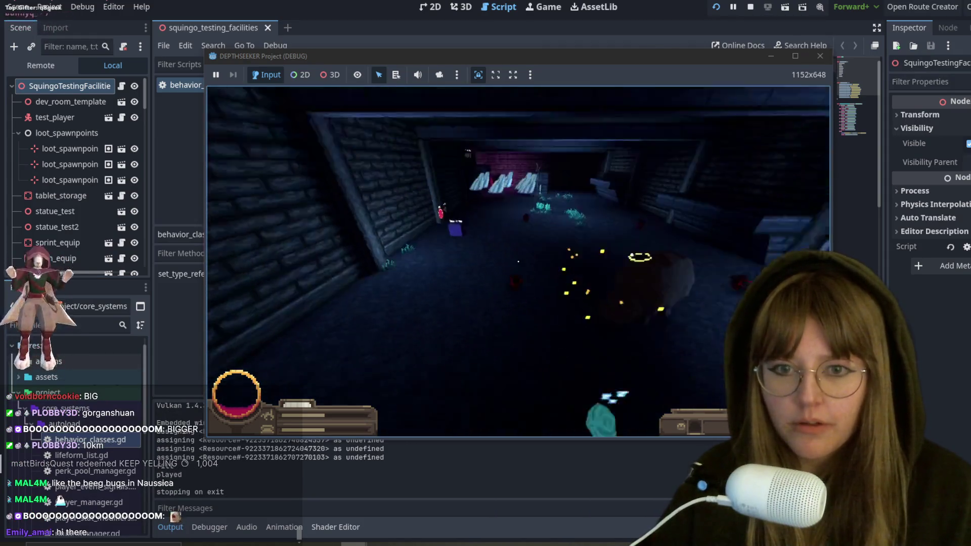
key("Escape")
key("Escape")
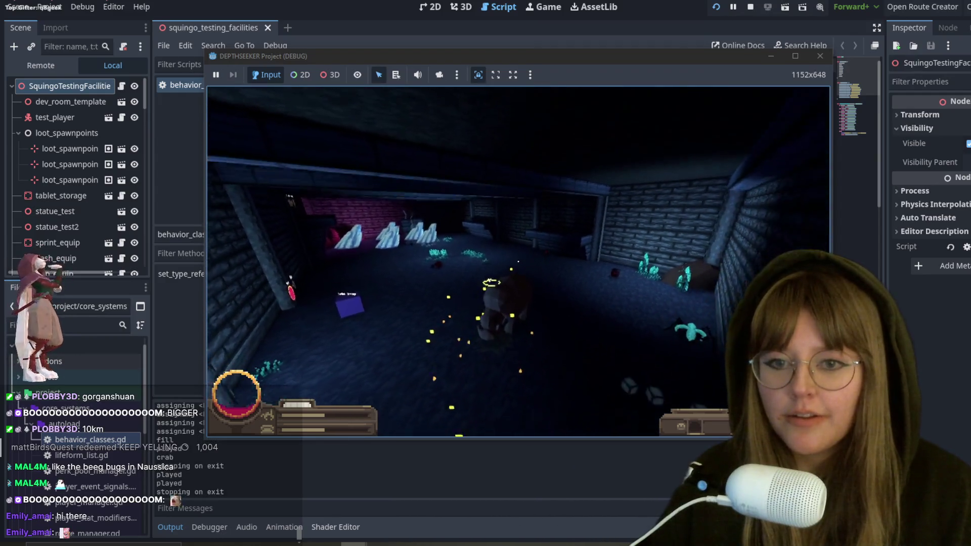
key("Escape")
left_click(548, 280)
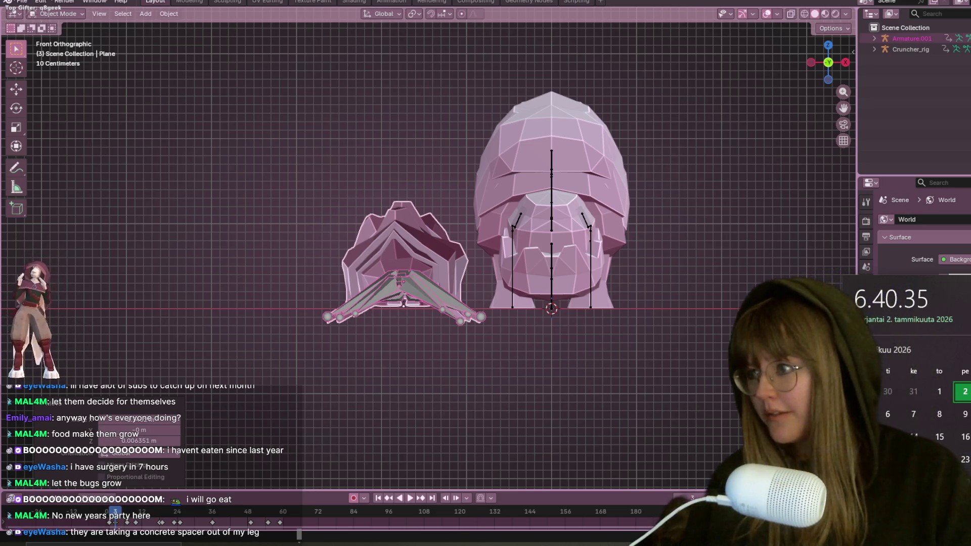
Dismiss the calendar popup, frame both creatures lower-right, then switch to Godot's behavior_classes.gd
key("Escape")
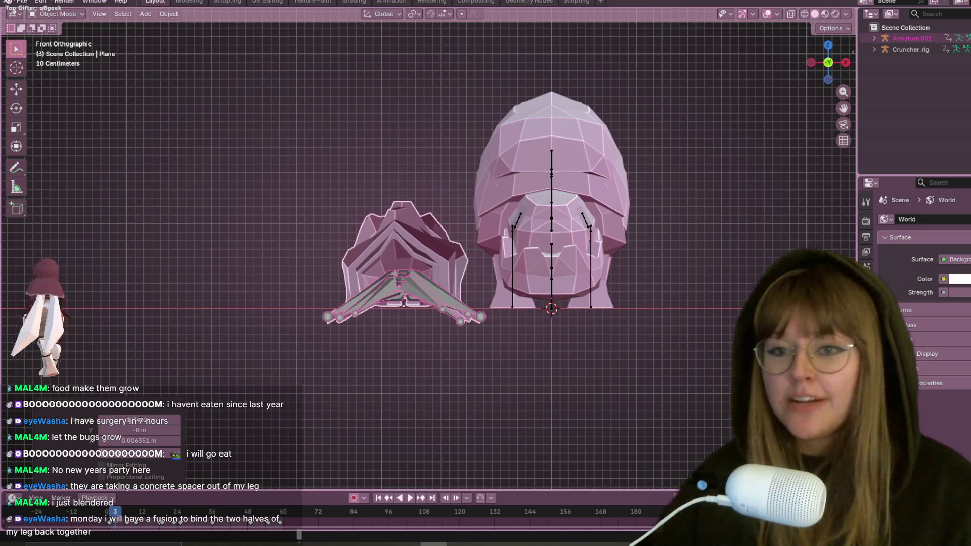
scroll(545, 231, "up", 1)
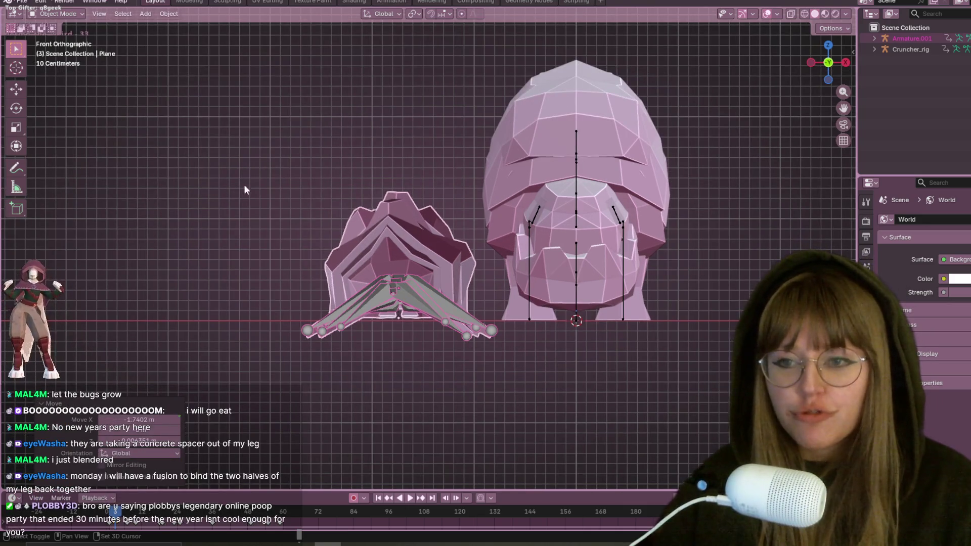
mouse_move(542, 179)
middle_mouse_down("shift")
mouse_move(474, 182)
mouse_move(523, 177)
middle_mouse_up("shift")
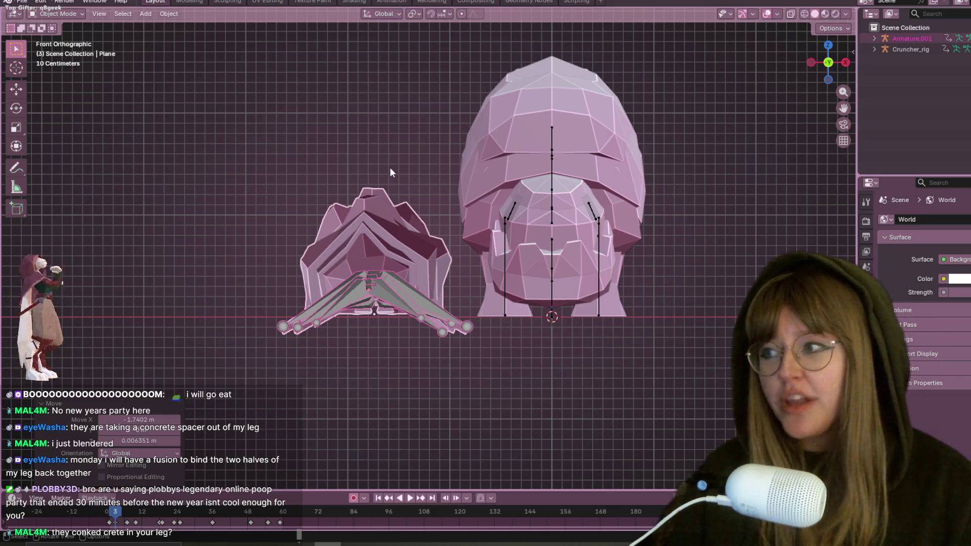
mouse_move(536, 144)
middle_mouse_down("shift")
mouse_move(534, 161)
mouse_move(508, 169)
middle_mouse_up("shift")
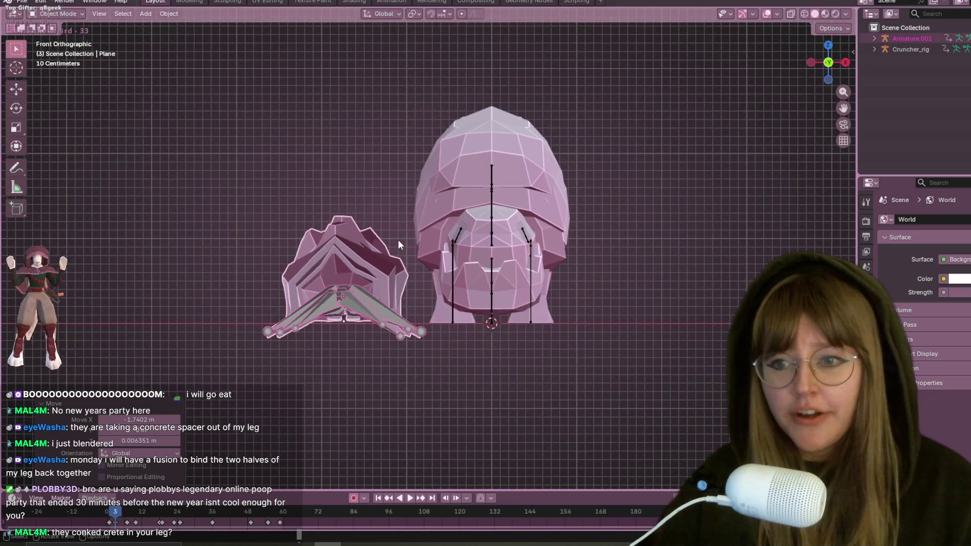
scroll(398, 239, "down", 1)
mouse_move(398, 240)
middle_mouse_down("shift")
mouse_move(468, 287)
mouse_move(483, 287)
middle_mouse_up("shift")
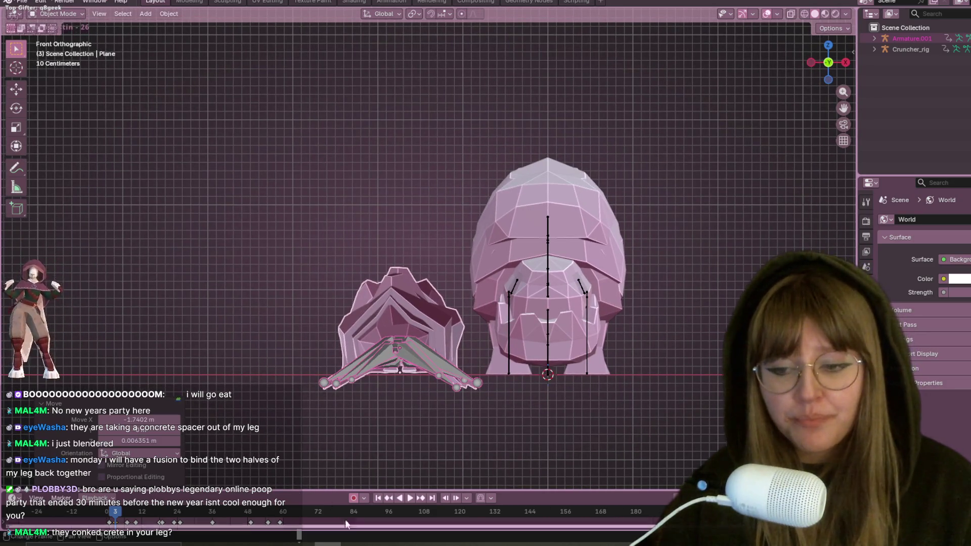
key("alt+Tab")
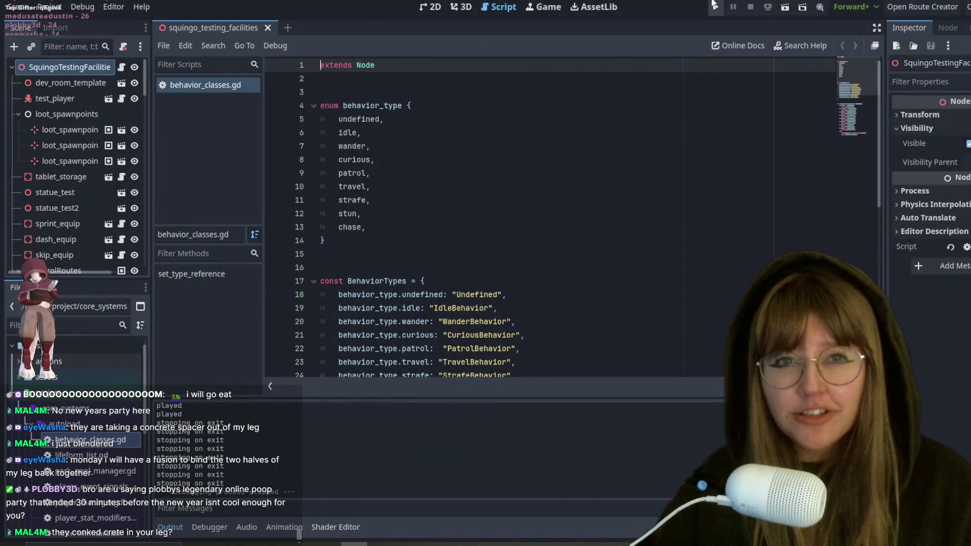
Run DEPTHSEEKER again, choose Quit from the Esc pause menu, and return to Blender
left_click(716, 7)
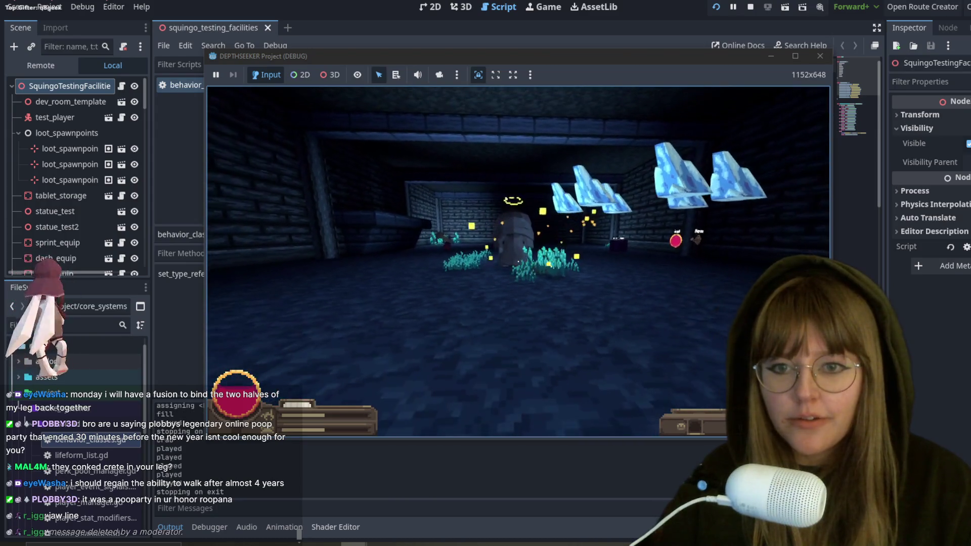
key("Escape")
key("Down")
key("Down")
key("Return")
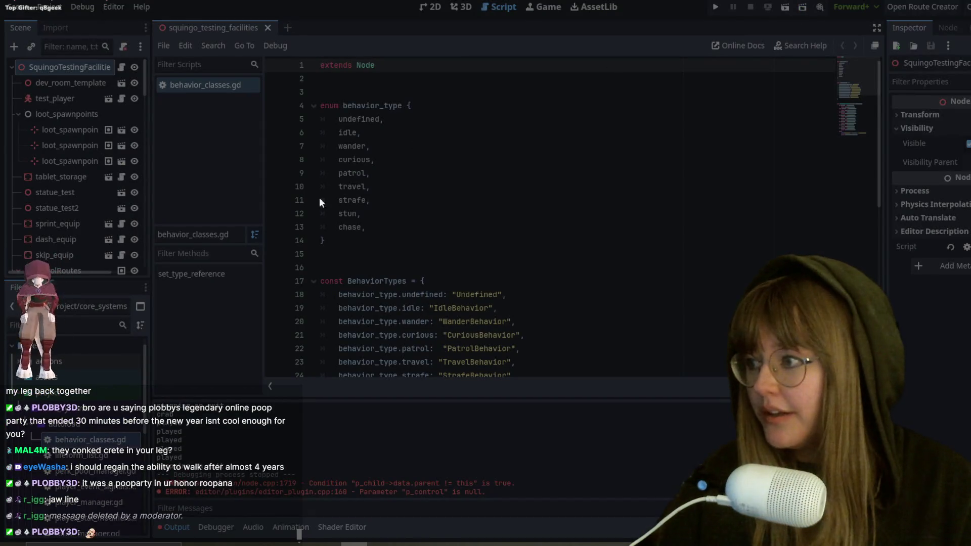
key("alt+Tab")
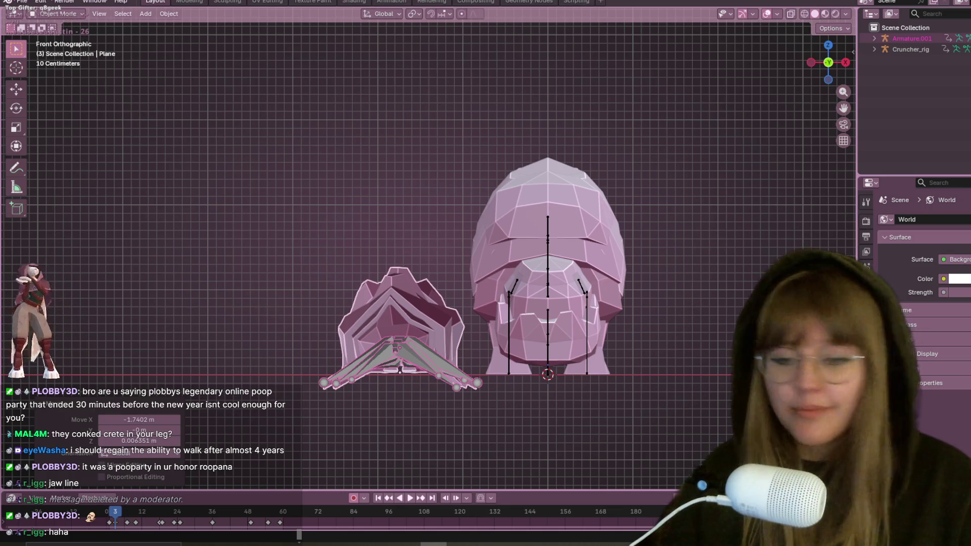
Box-select the pill bug and its armature and scale them down to 0.75
middle_click_drag(560, 318, 555, 275, "shift")
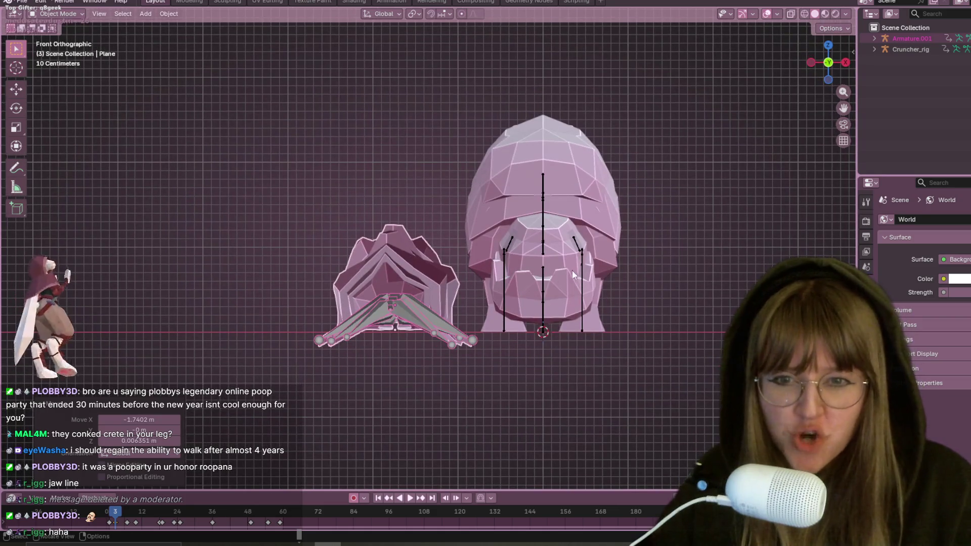
left_click_drag(238, 191, 400, 445)
key("s")
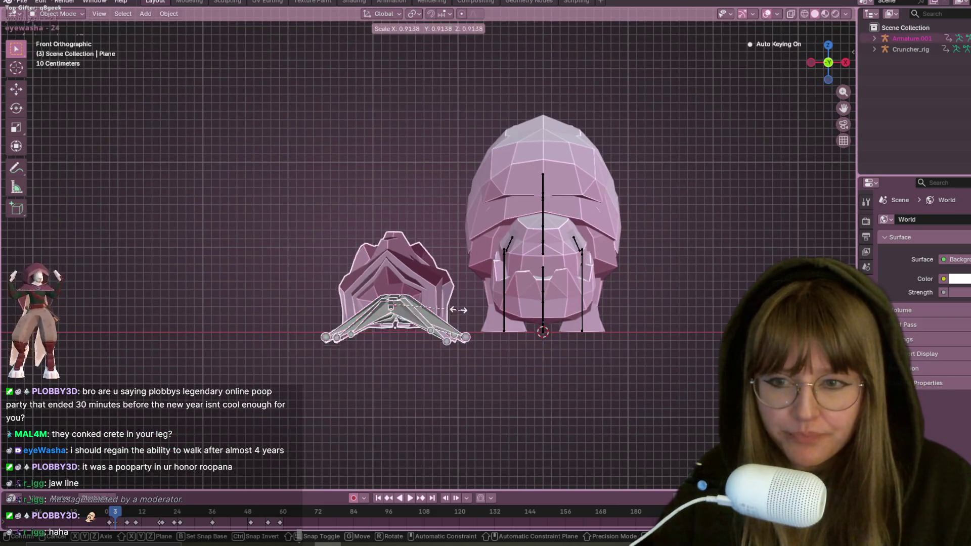
left_click(453, 306)
Move the shrunken pill bug right beside the Cruncher, leaving a small gap
key("g")
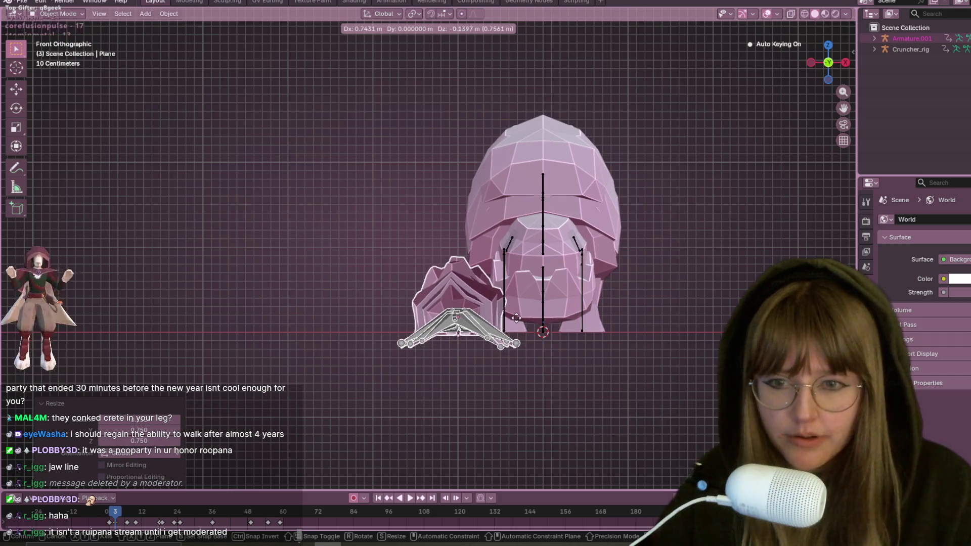
left_click(510, 319)
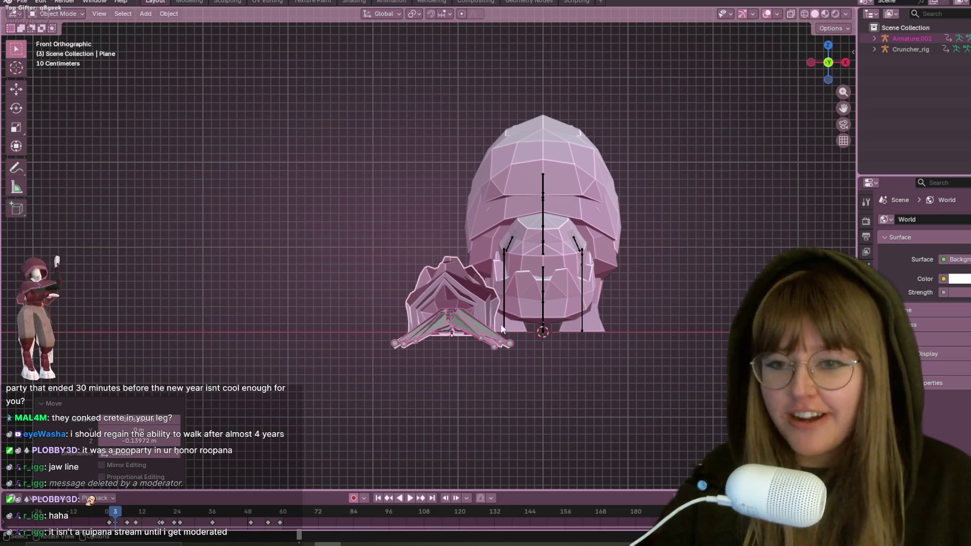
key("g")
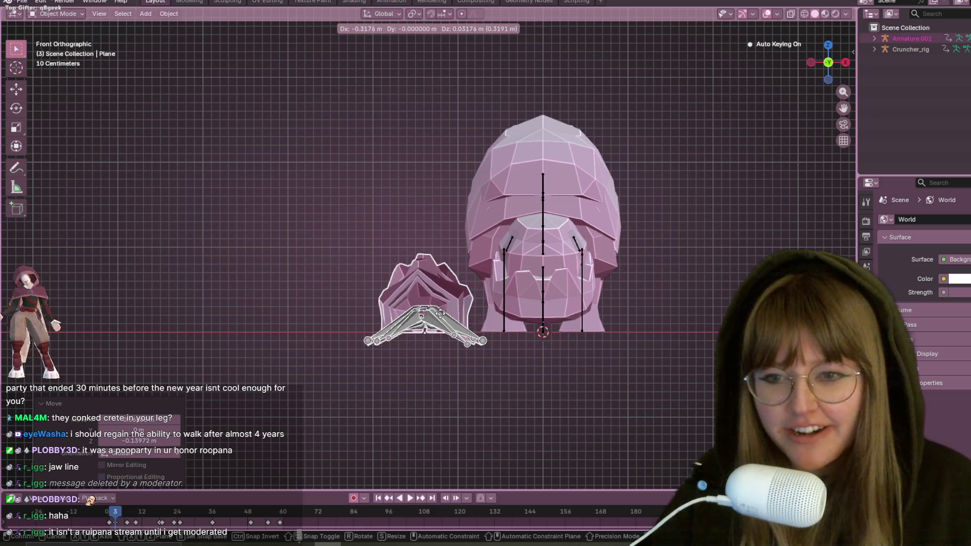
left_click(440, 313)
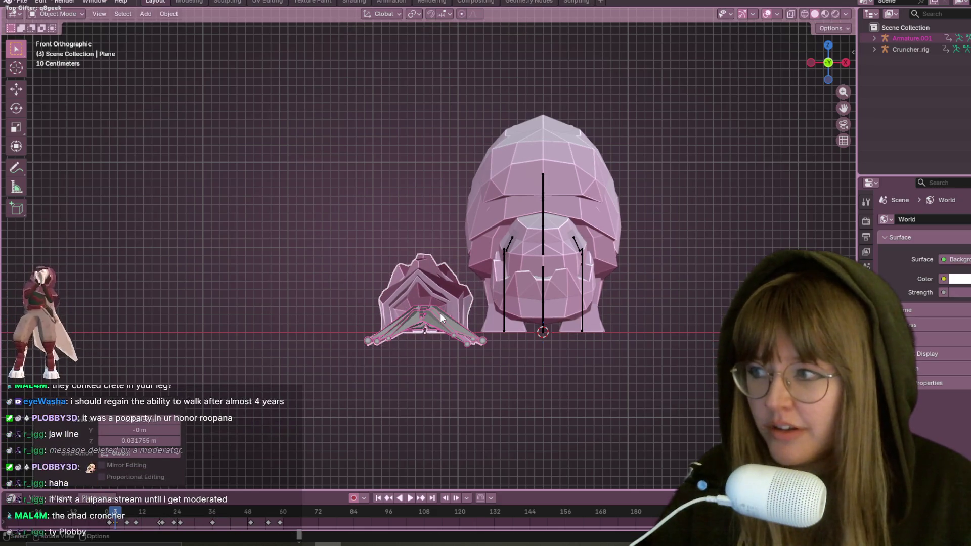
middle_click_drag(439, 317, 675, 301)
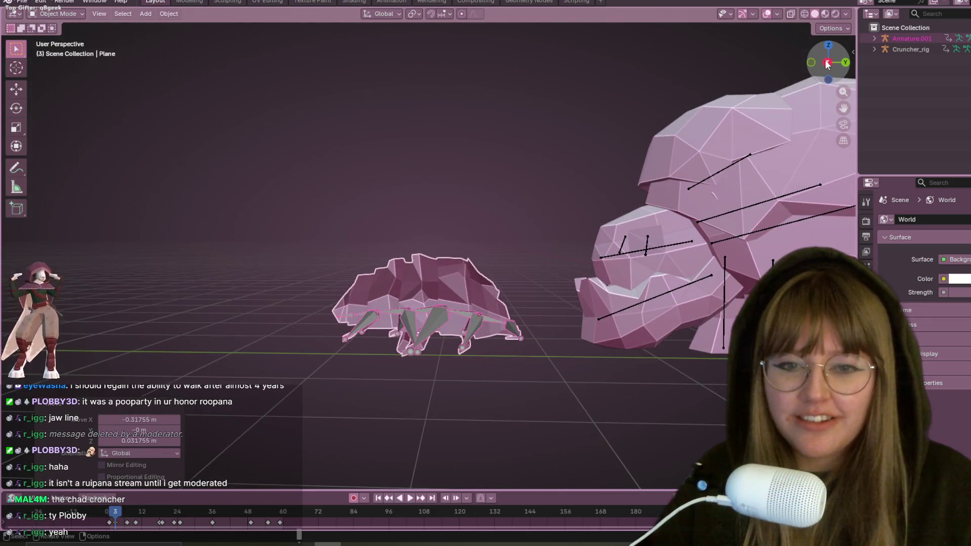
Switch to Right Orthographic view and zoom to compare the pill bug and the Cruncher
left_click(827, 64)
scroll(663, 148, "up", 5)
middle_click_drag(663, 148, 481, 243, "shift")
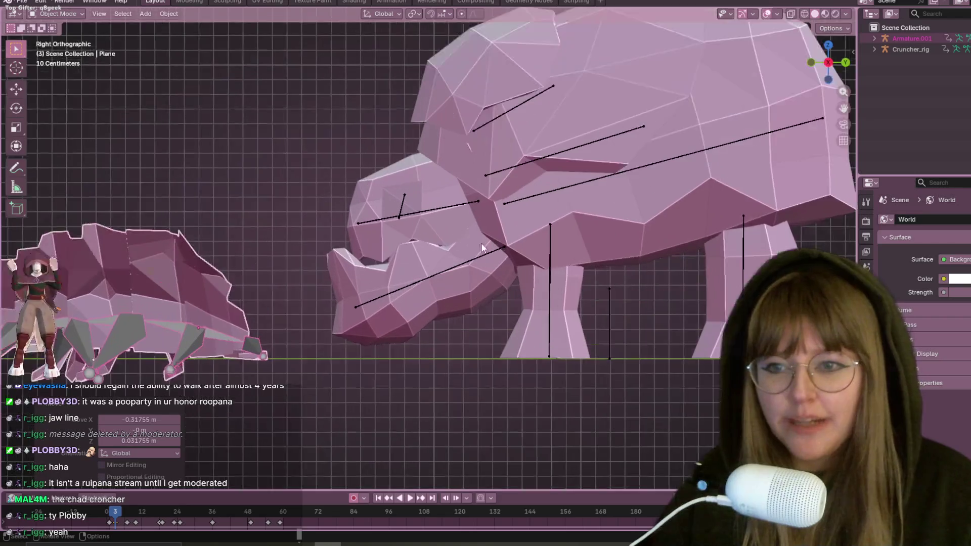
scroll(455, 248, "up", 1)
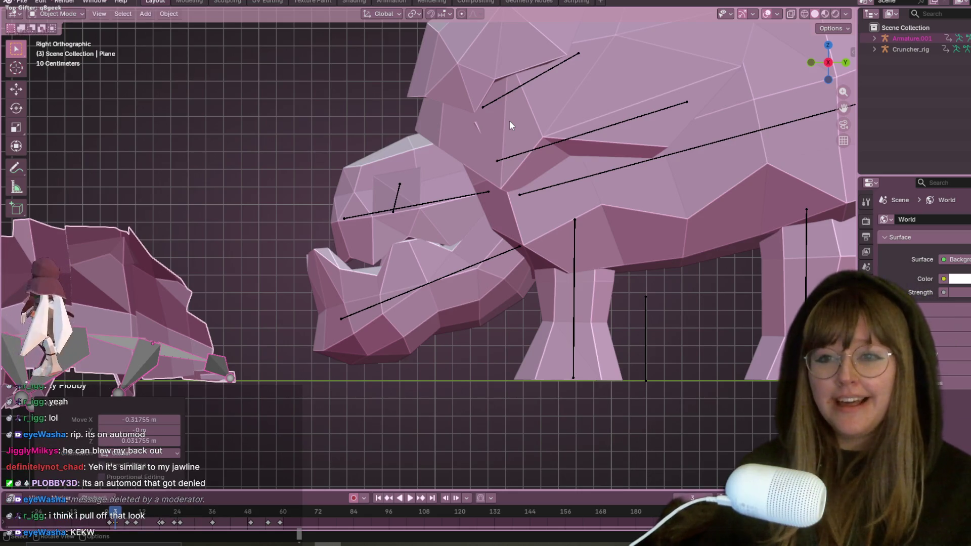
scroll(566, 145, "down", 1)
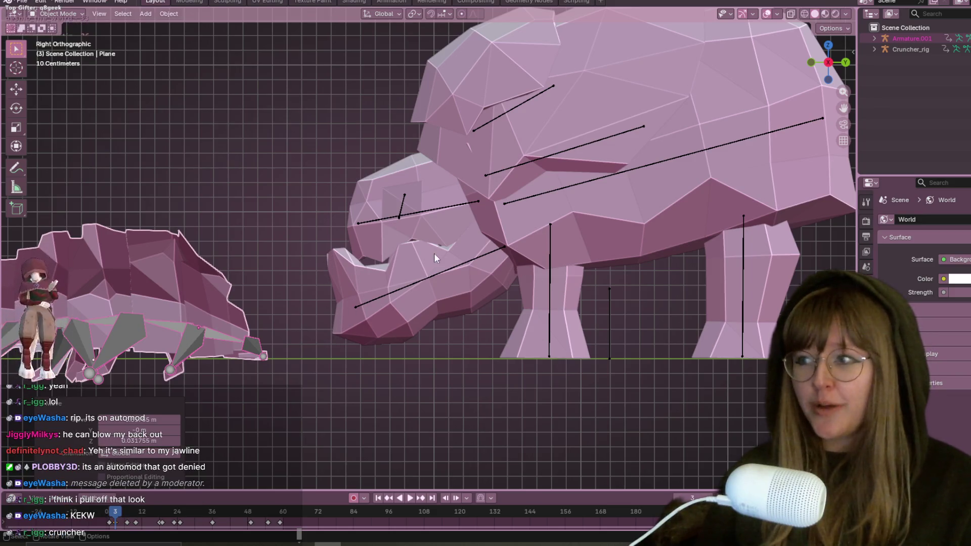
scroll(435, 282, "down", 2)
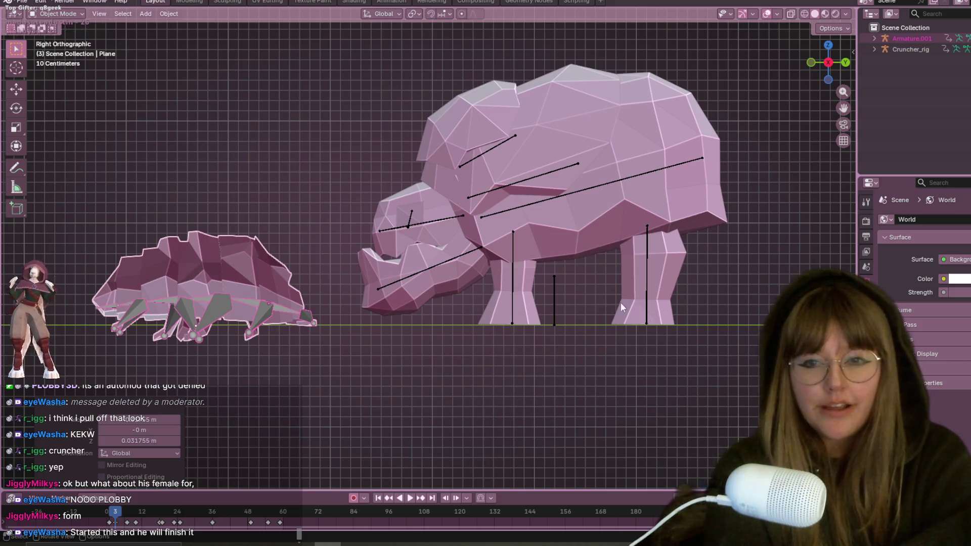
scroll(621, 302, "up", 1)
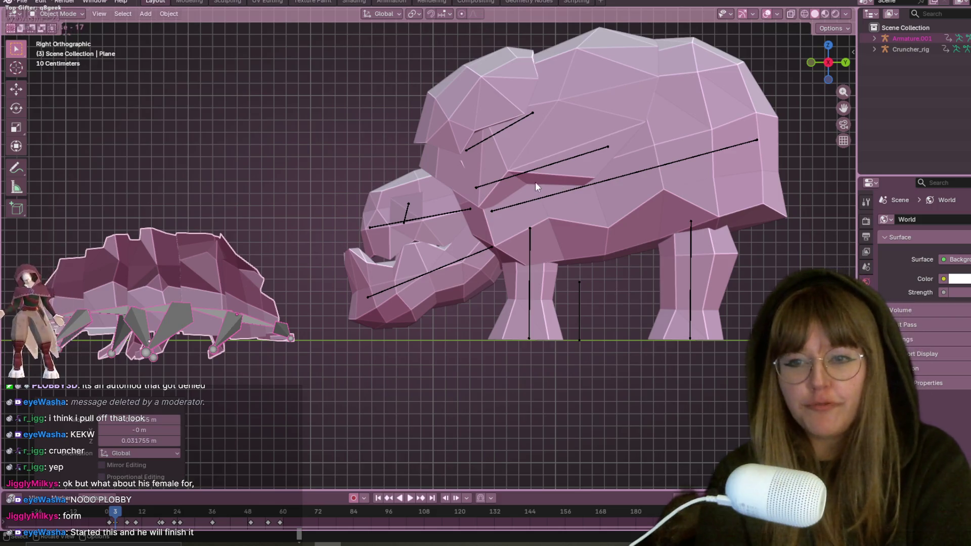
scroll(520, 193, "up", 1)
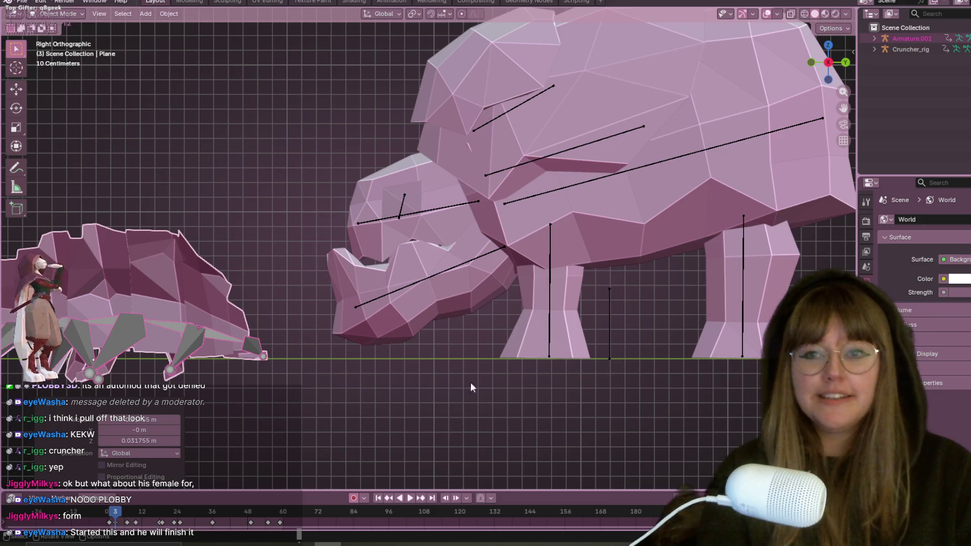
Orbit to a lower angle around the Cruncher's head, then snap back to the side view
middle_click_drag(654, 191, 653, 190)
scroll(641, 198, "down", 4)
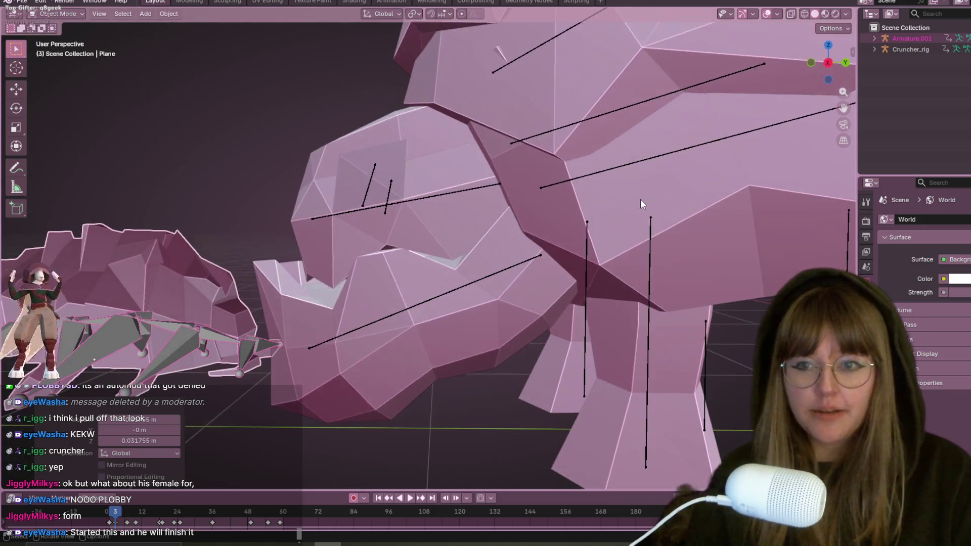
left_click_drag(828, 66, 831, 73)
left_click(828, 64)
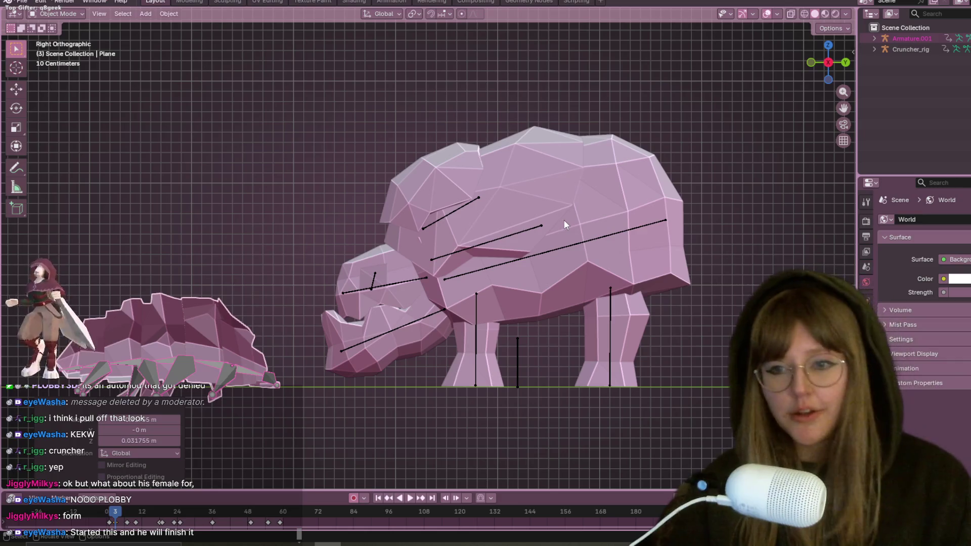
scroll(134, 196, "up", 3)
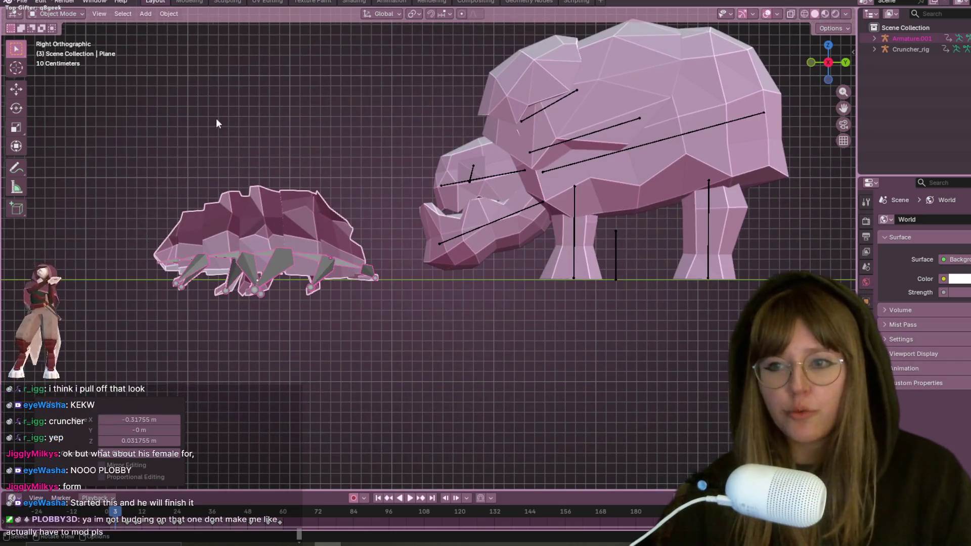
Try the pill bug rig to the right, then on the left, and preview its curling animation
key("g")
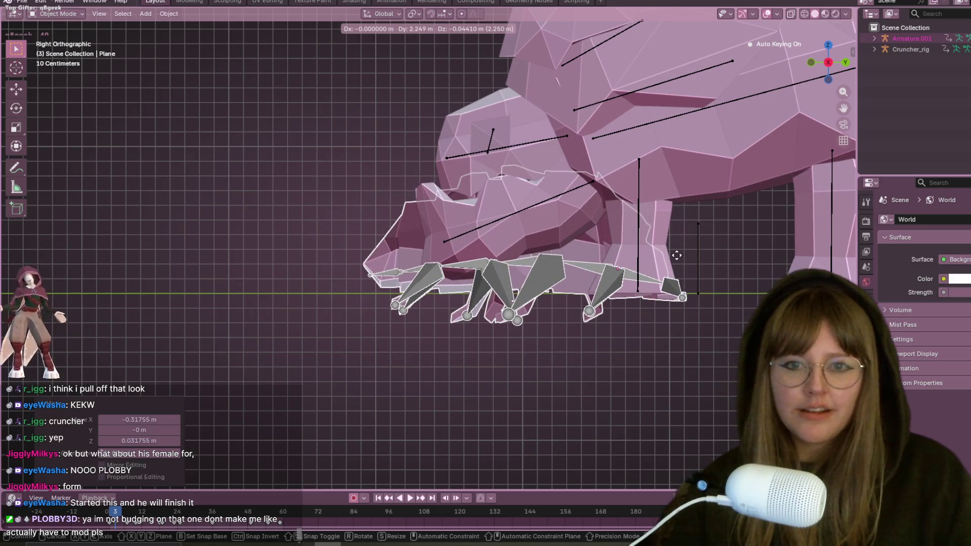
left_click(677, 259)
key("g")
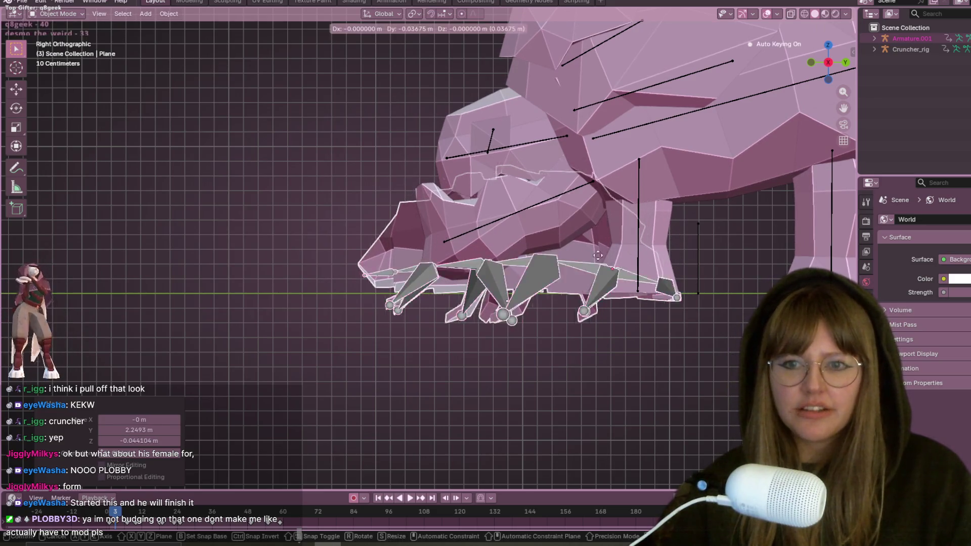
left_click(344, 247)
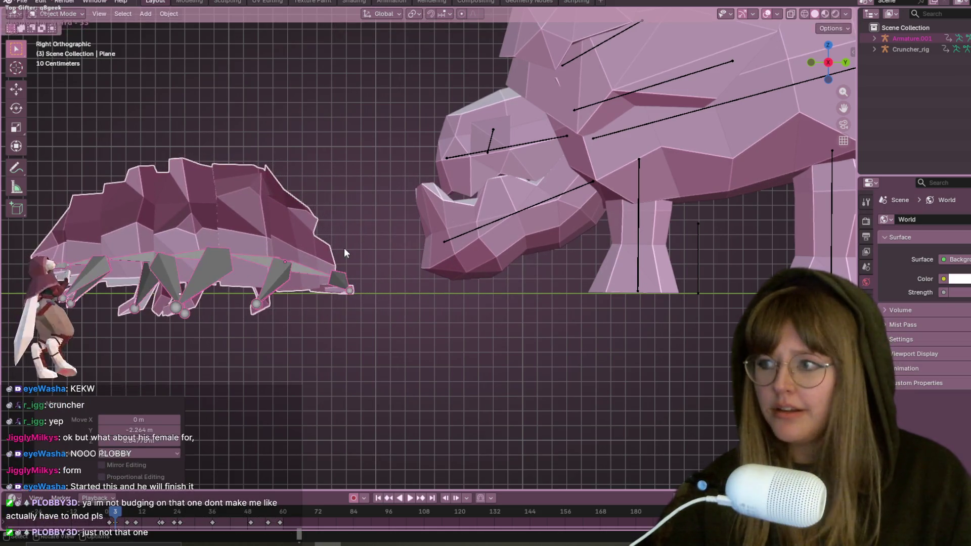
key("space")
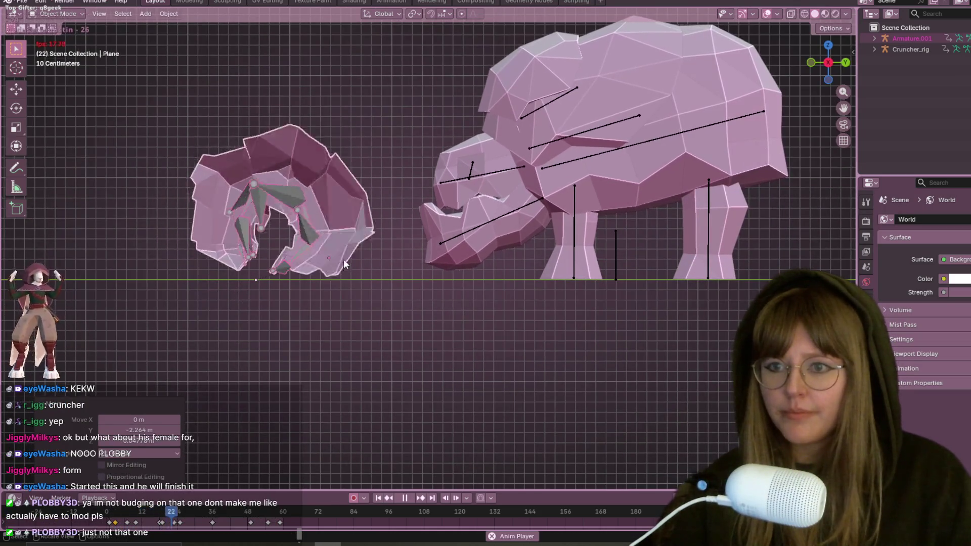
key("space")
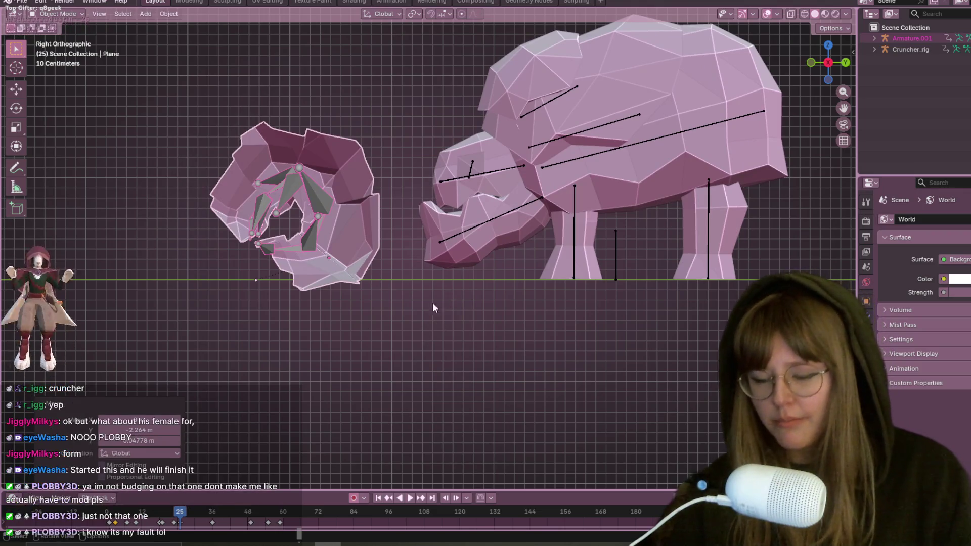
Place the curled rig beside the Cruncher's head, shift it left, and return to the start frame
key("g")
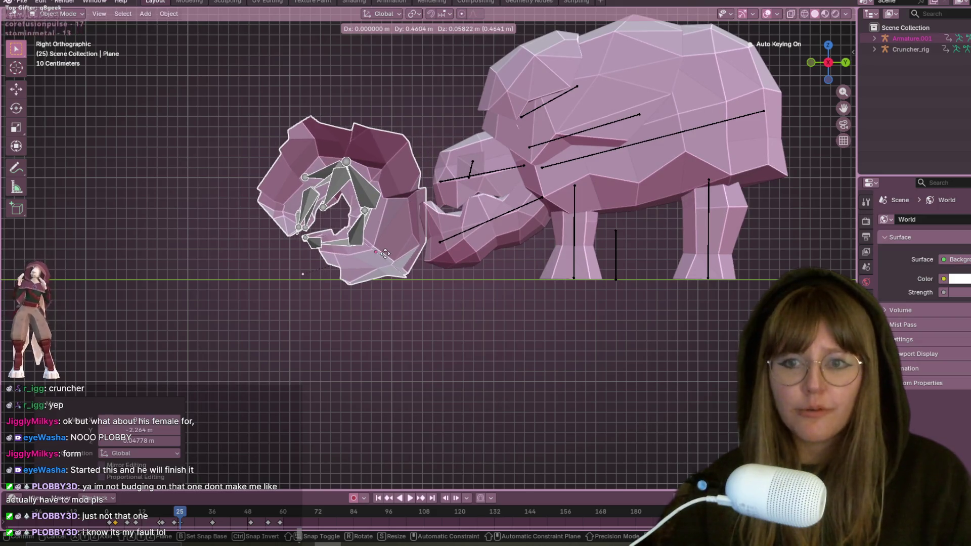
left_click(385, 253)
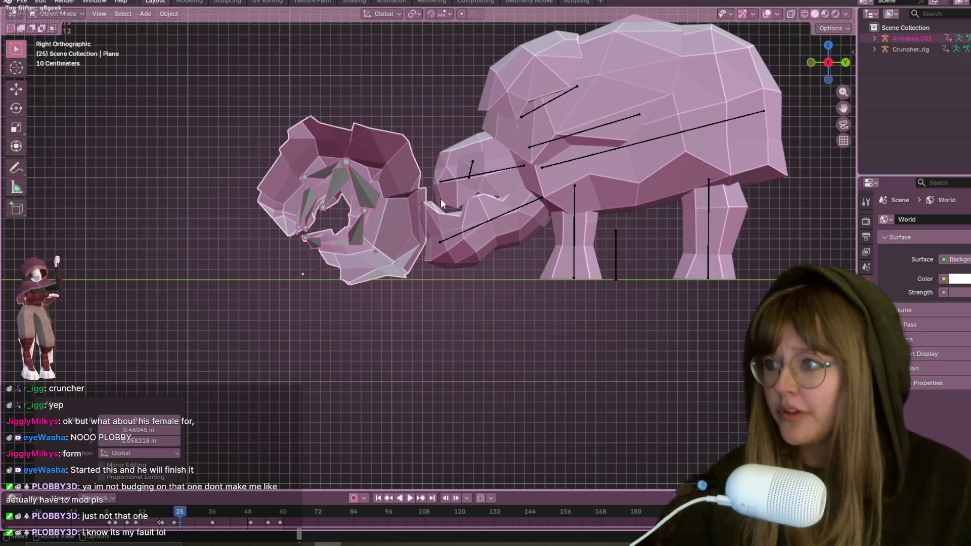
scroll(549, 126, "up", 3)
key("g")
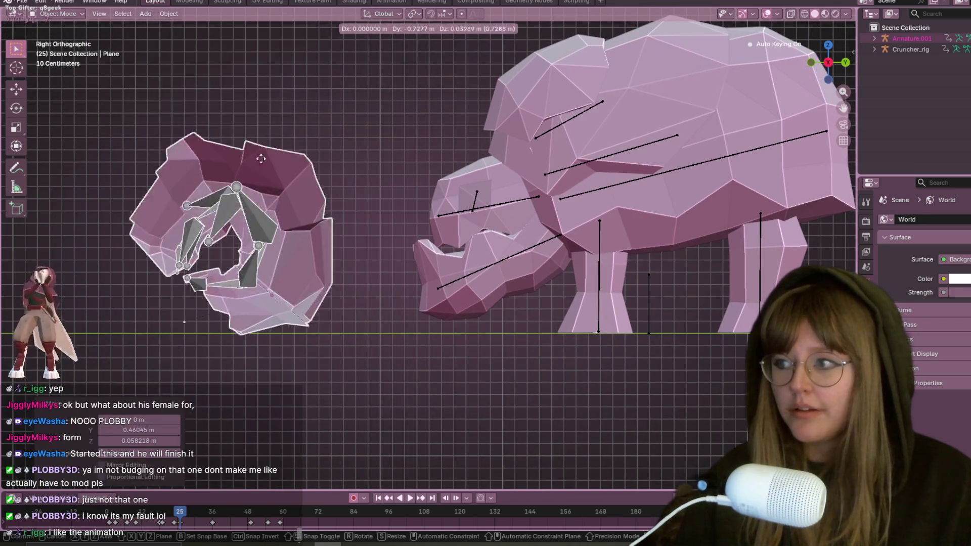
left_click(390, 246)
key("shift+Left")
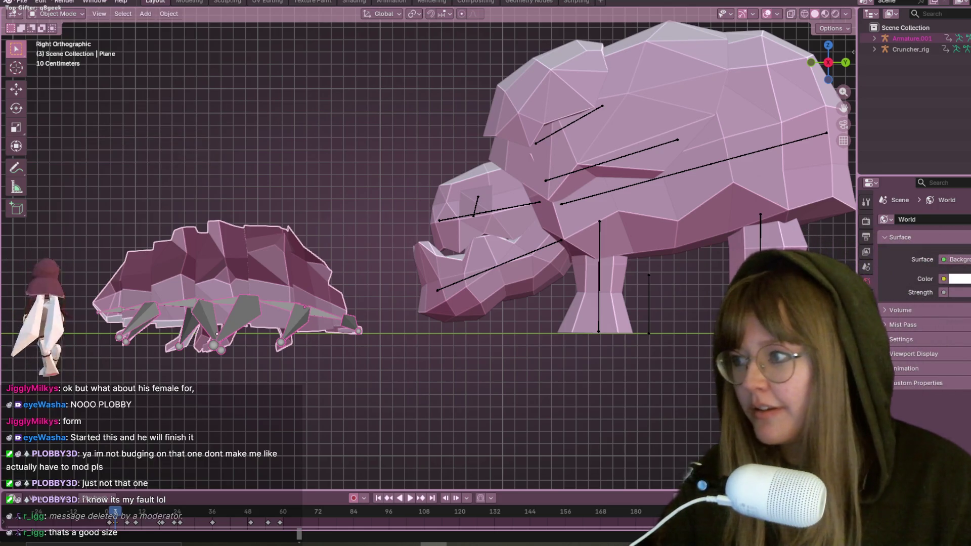
left_click(386, 3)
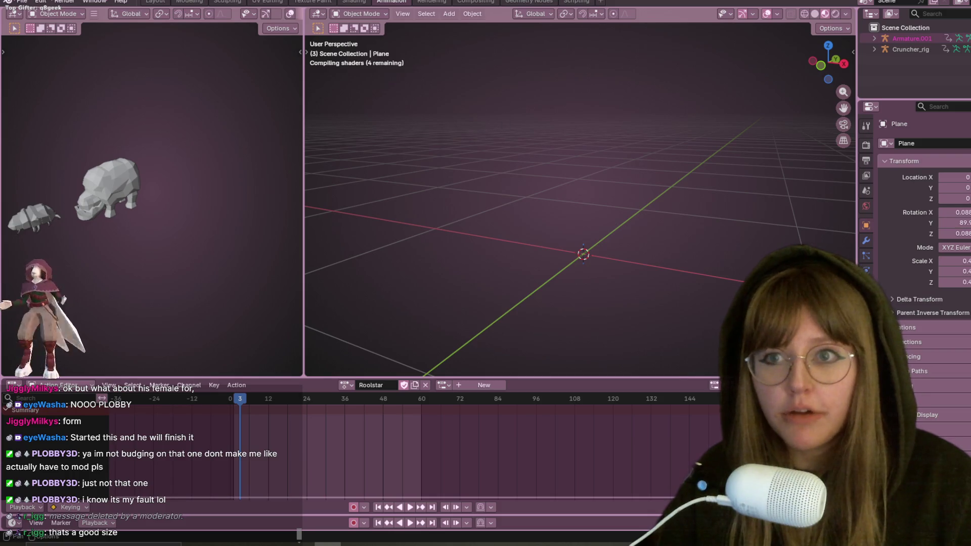
mouse_move(506, 107)
middle_mouse_down()
mouse_move(409, 158)
mouse_move(441, 165)
middle_mouse_up()
scroll(441, 165, "down", 4)
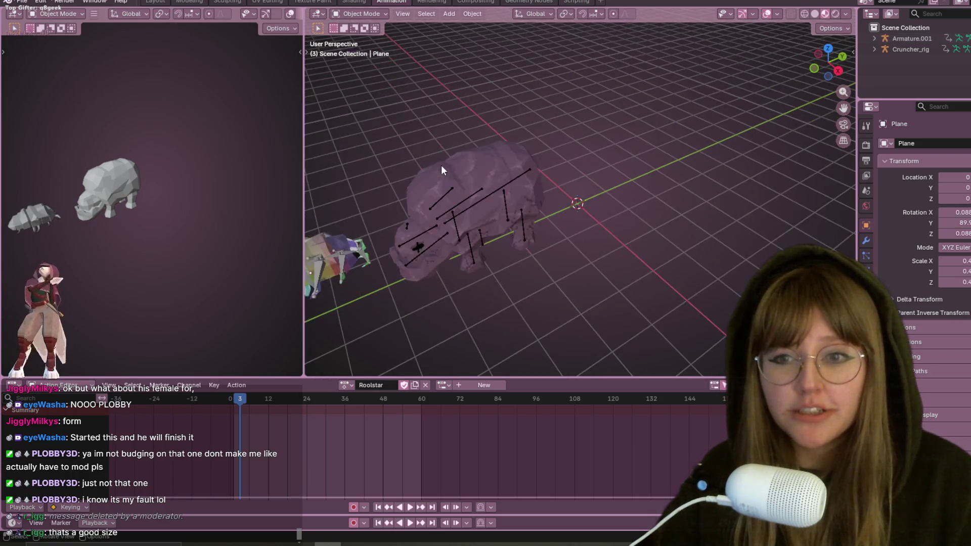
scroll(441, 165, "down", 2)
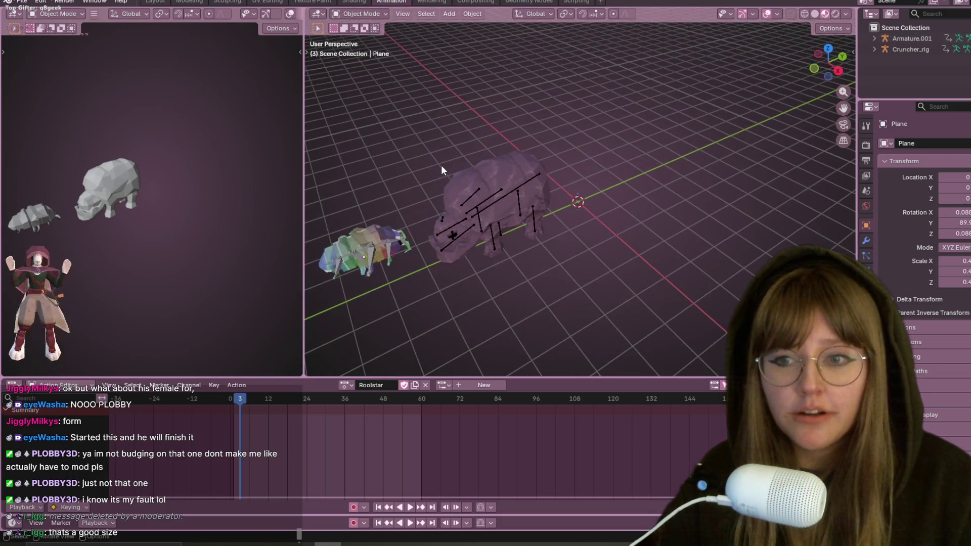
left_click(815, 15)
middle_click_drag(349, 361, 515, 211, "shift")
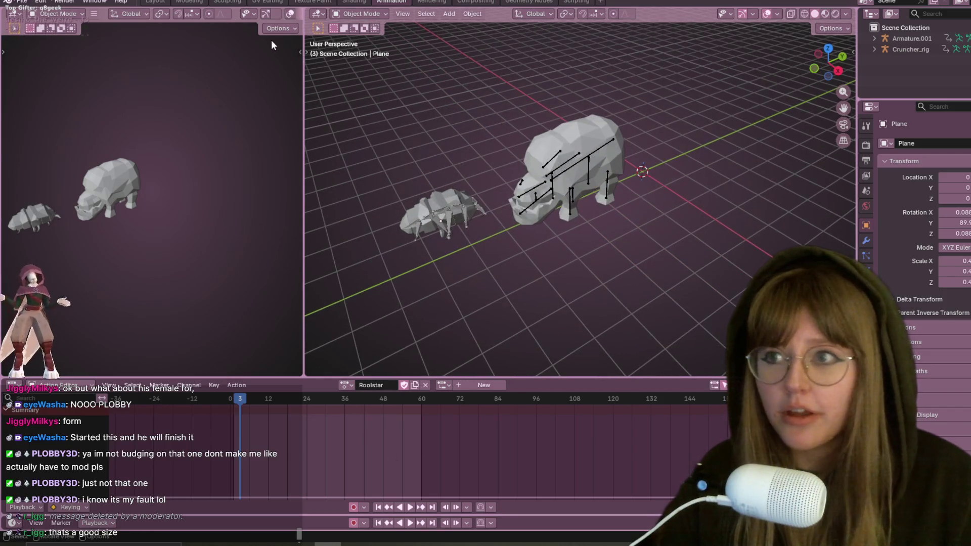
left_click(158, 2)
scroll(436, 163, "up", 4)
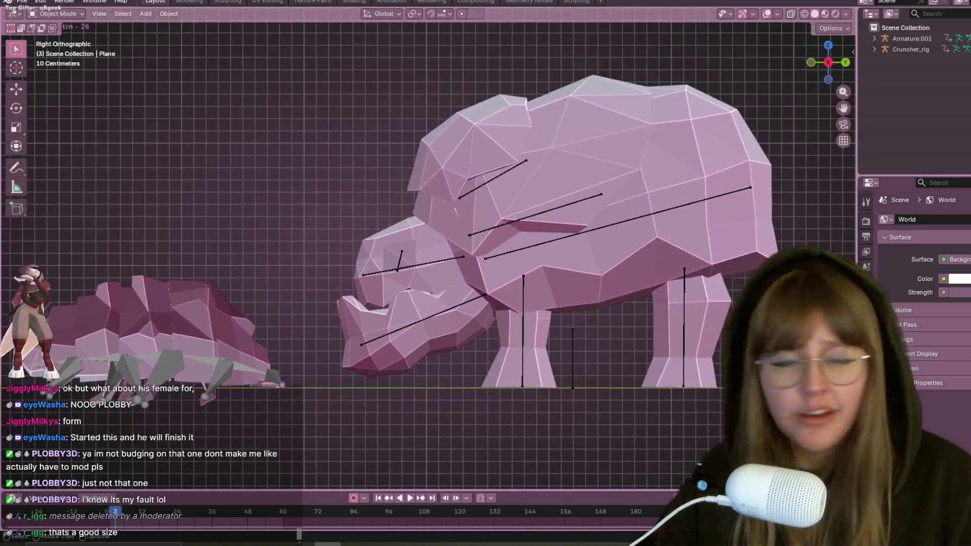
Select Cruncher_rig and the Cruncher's body mesh and delete both
left_click(908, 49)
scroll(415, 31, "down", 2)
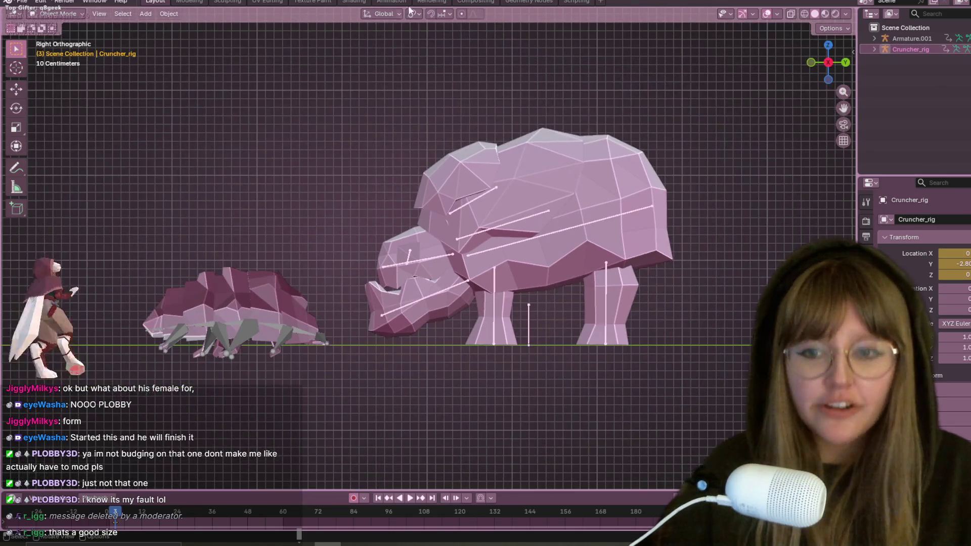
left_click_drag(387, 47, 667, 374)
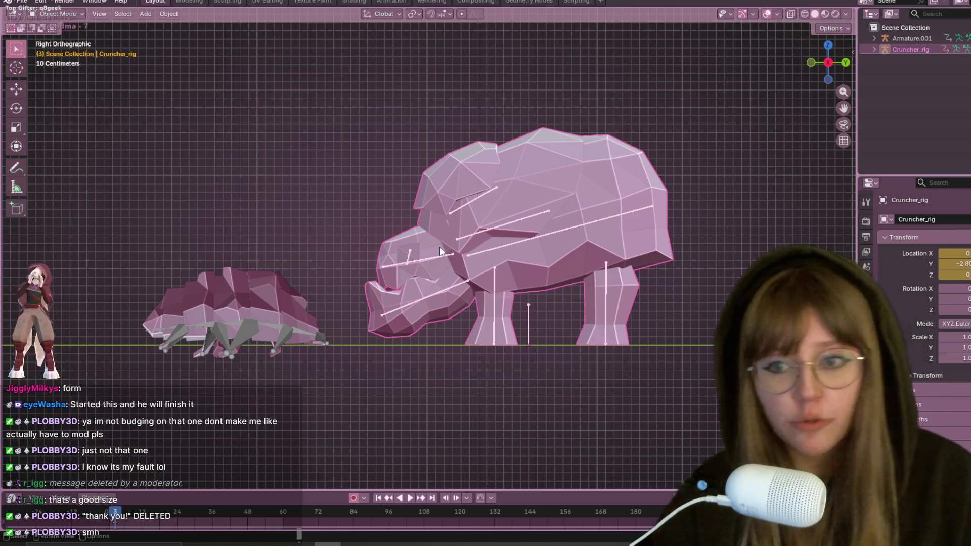
key("Delete")
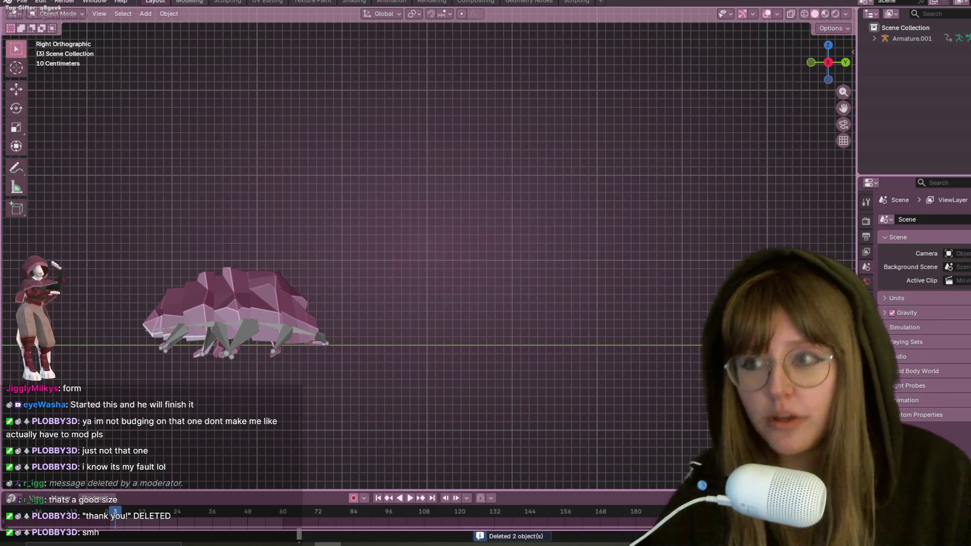
left_click(22, 1)
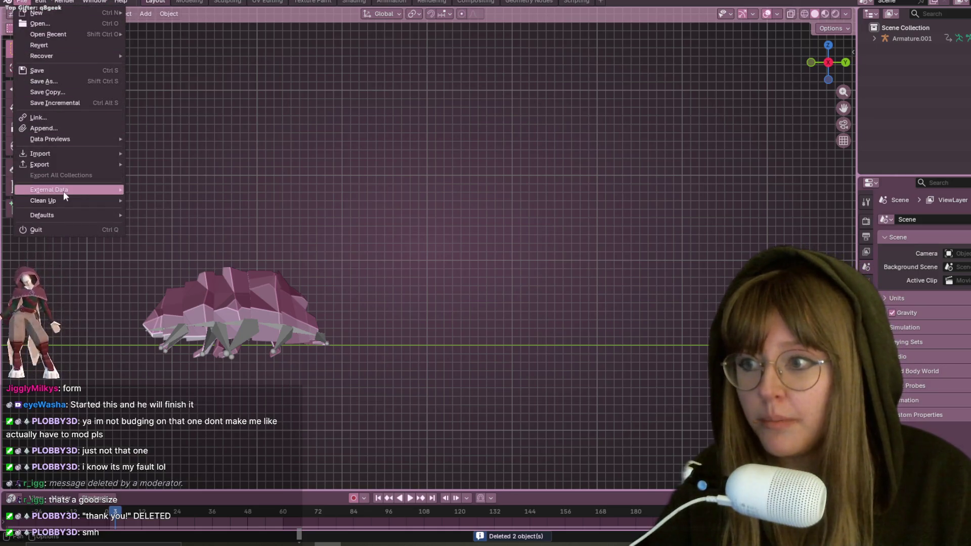
Purge the unused data-blocks through Clean Up, then box-select the pill bug
mouse_move(103, 194)
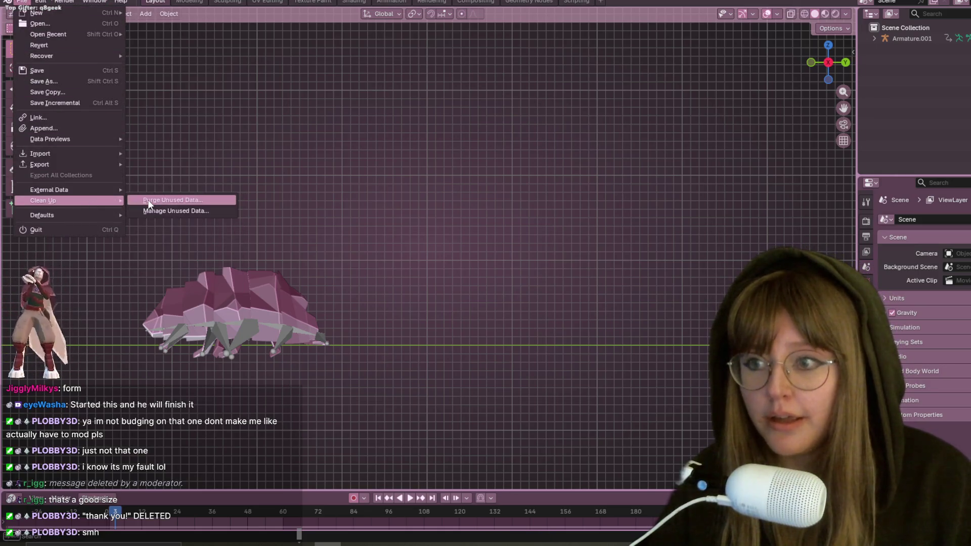
left_click(148, 201)
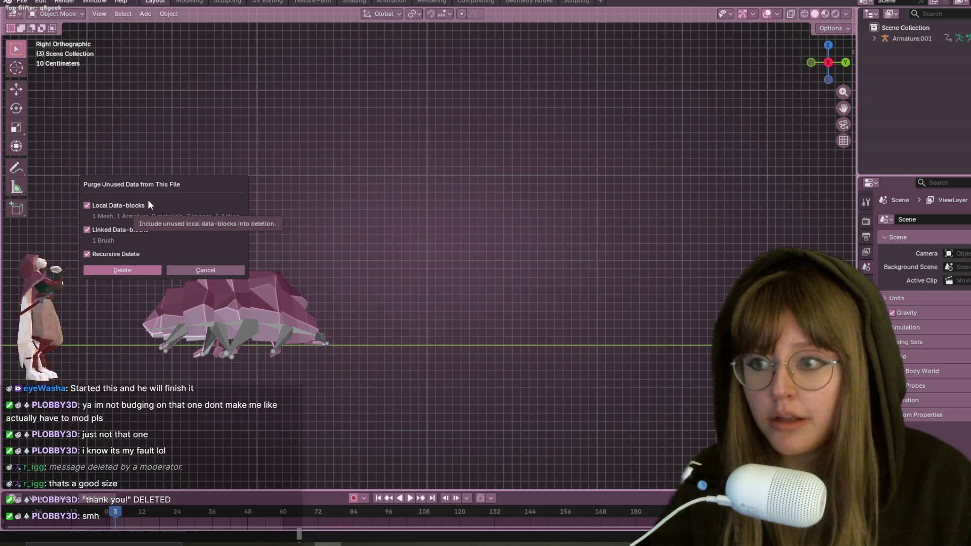
left_click(104, 270)
middle_click_drag(325, 253, 368, 194, "shift")
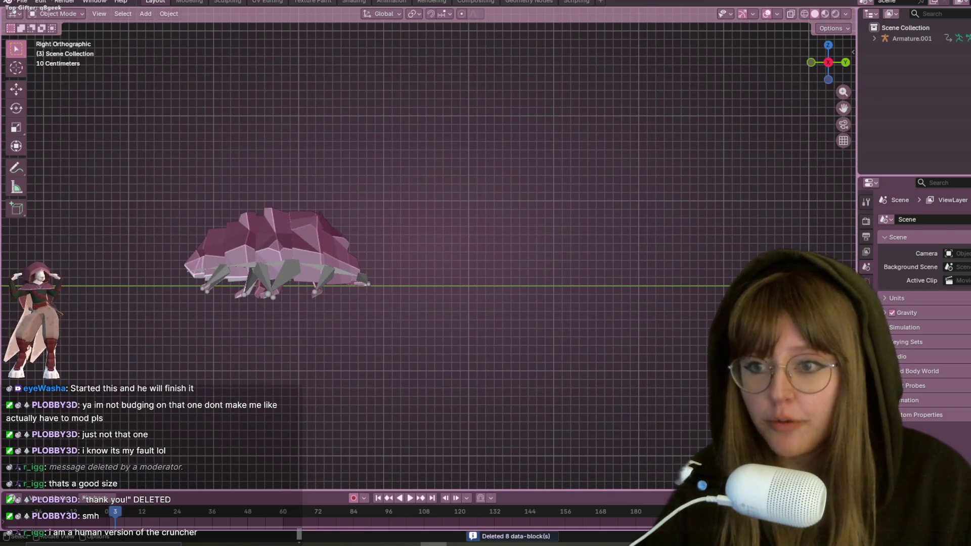
left_click_drag(247, 100, 435, 369)
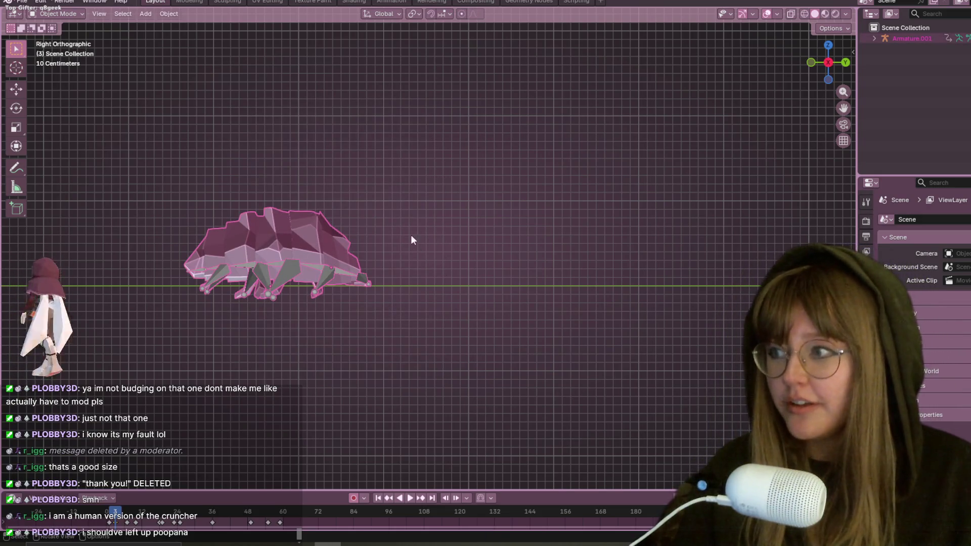
Move the pill bug about 6.32 m along Y to the scene centre on the ground
scroll(378, 193, "down", 2)
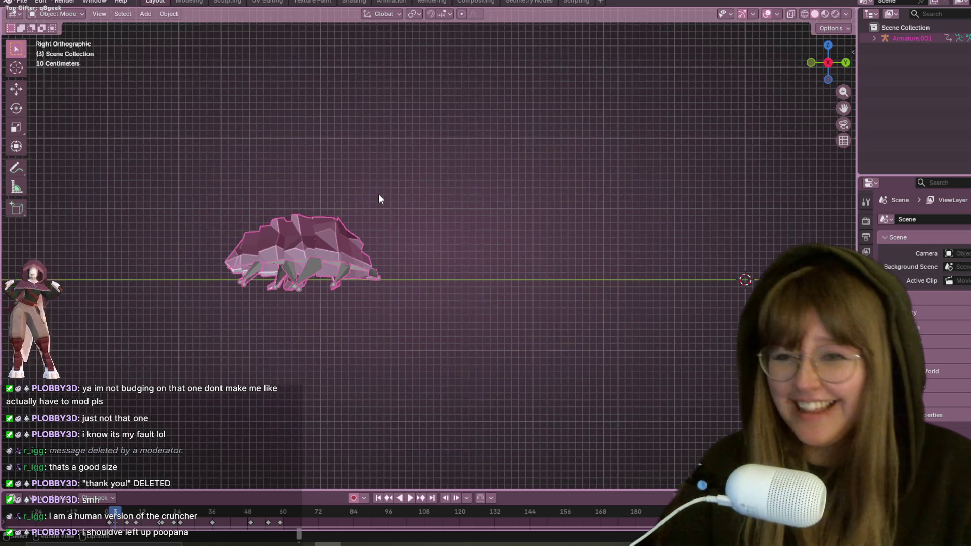
scroll(702, 205, "down", 1)
middle_click_drag(702, 206, 519, 216, "shift")
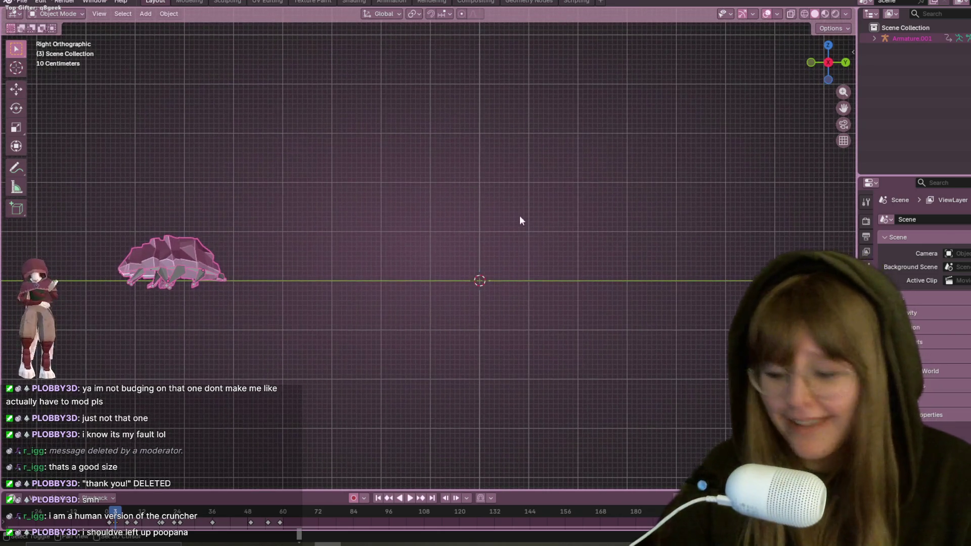
key("g")
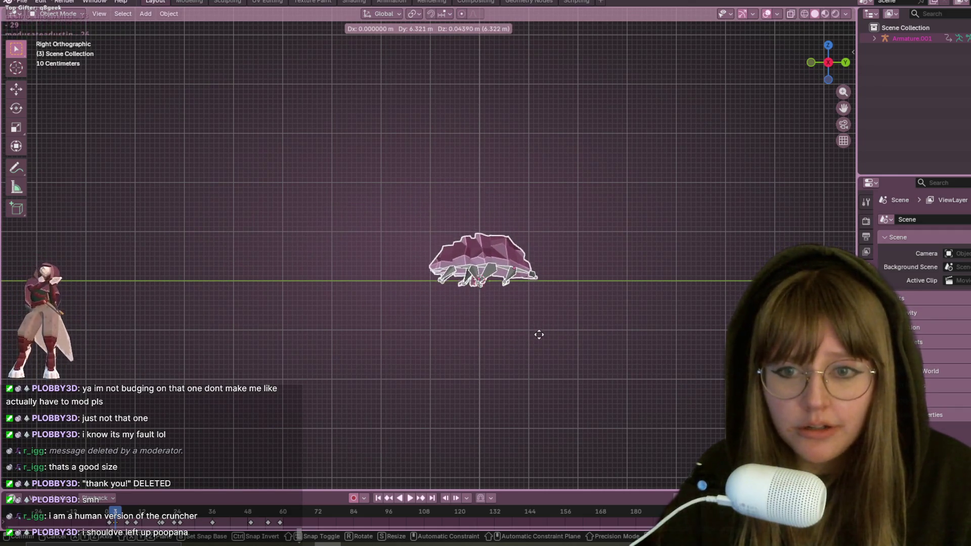
left_click(538, 335)
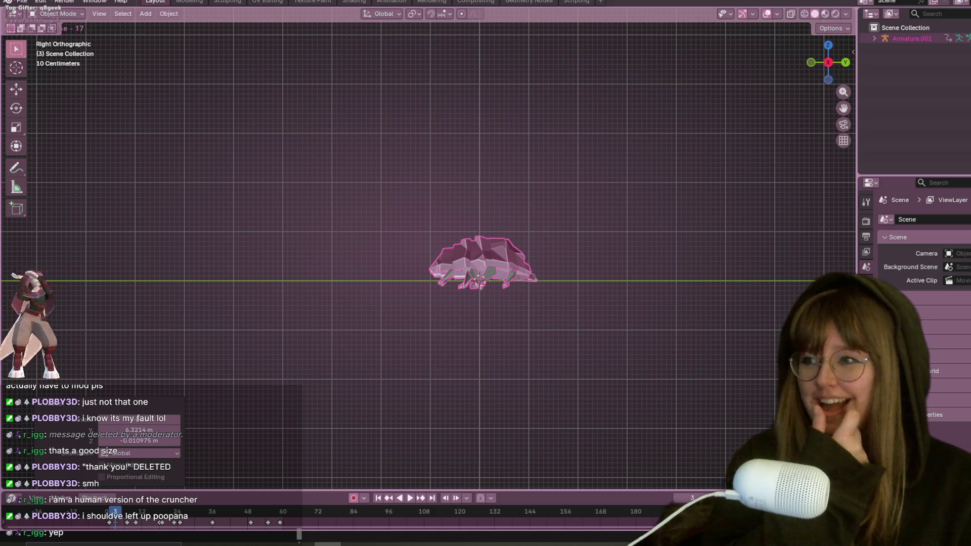
scroll(542, 213, "up", 4)
mouse_move(737, 319)
middle_mouse_down()
mouse_move(605, 292)
mouse_move(515, 343)
mouse_move(498, 323)
middle_mouse_up()
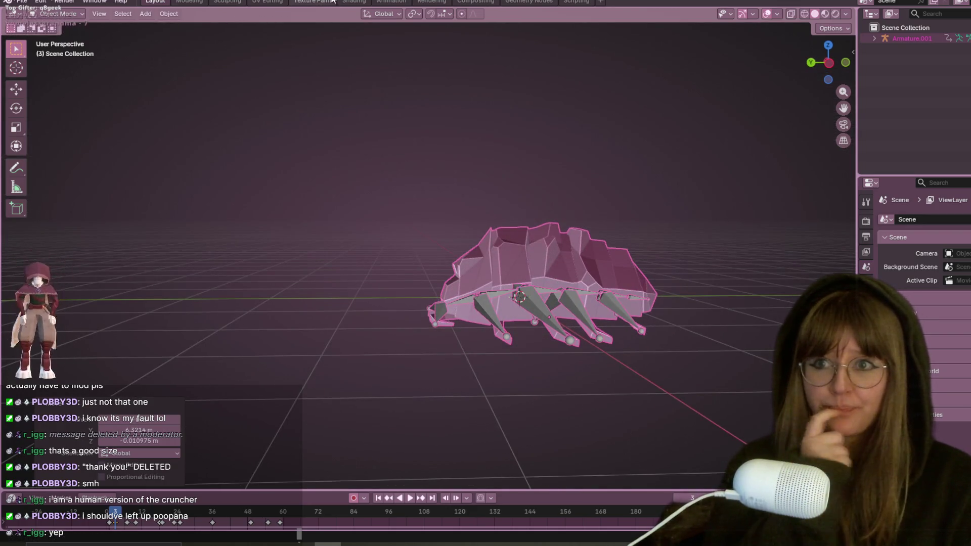
left_click(354, 2)
scroll(484, 222, "down", 2)
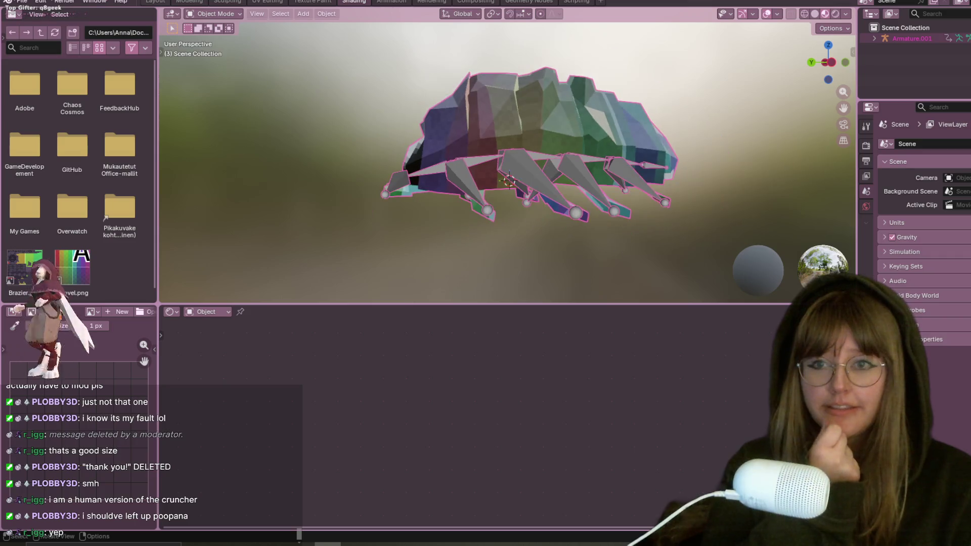
left_click(306, 2)
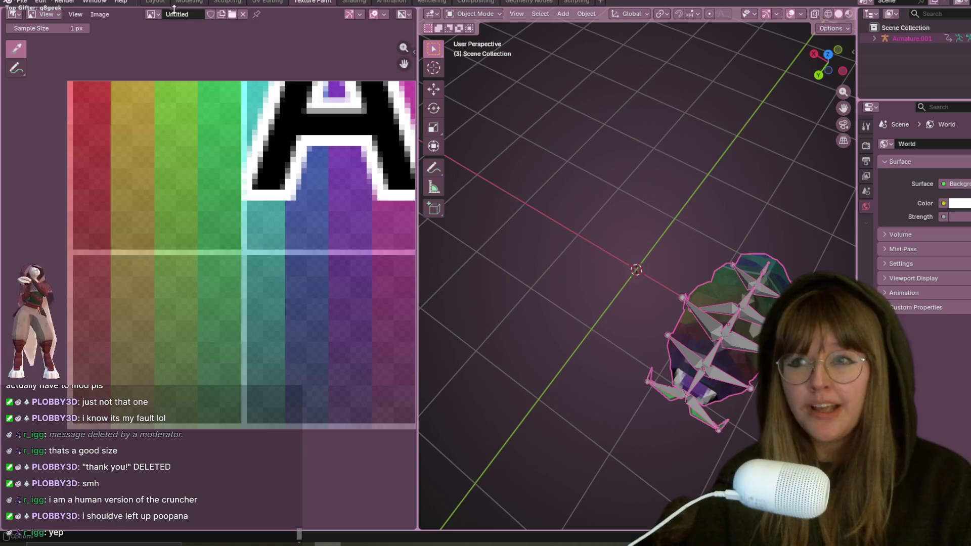
left_click(155, 1)
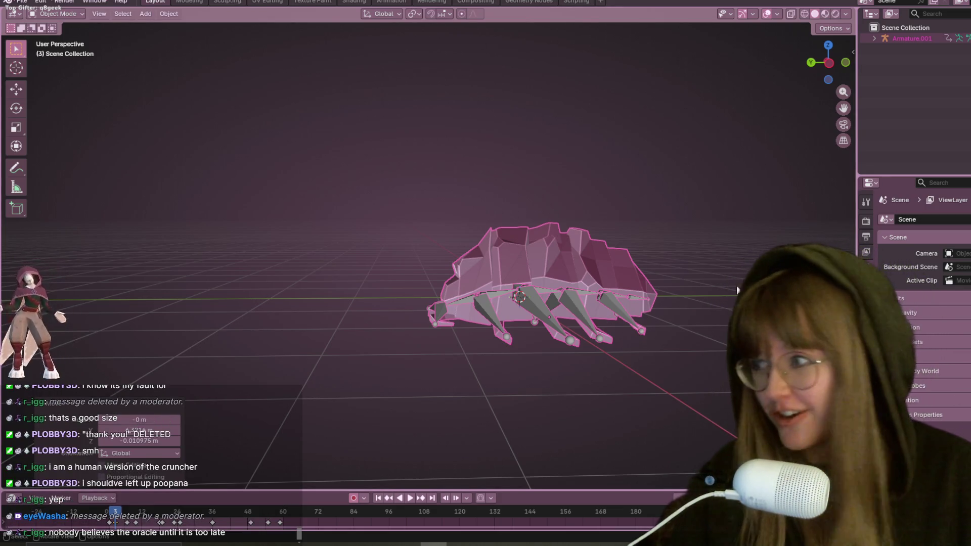
Orbit the view upward and switch to the Animation workspace showing the keyframe timeline
mouse_move(711, 281)
middle_mouse_down()
mouse_move(648, 110)
mouse_move(650, 131)
middle_mouse_up()
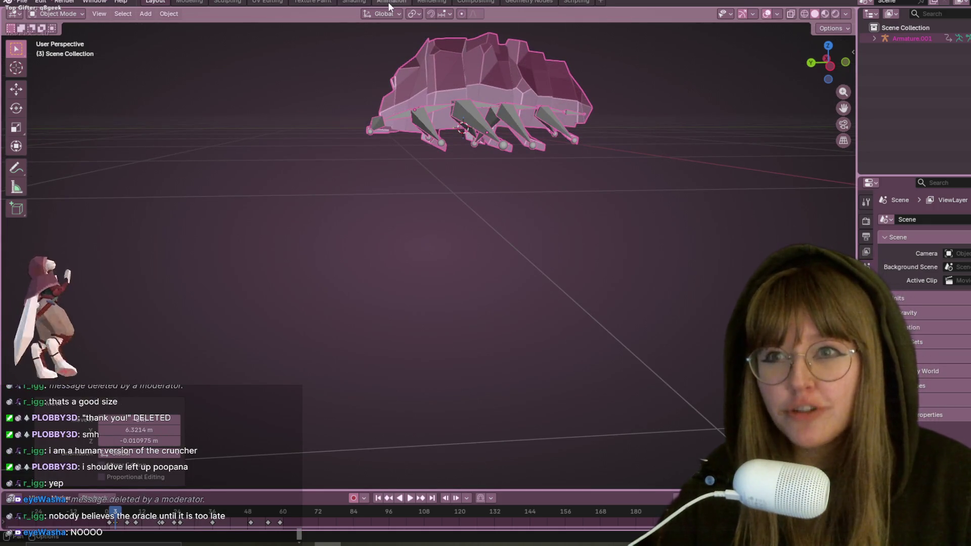
left_click(392, 2)
scroll(641, 121, "up", 5)
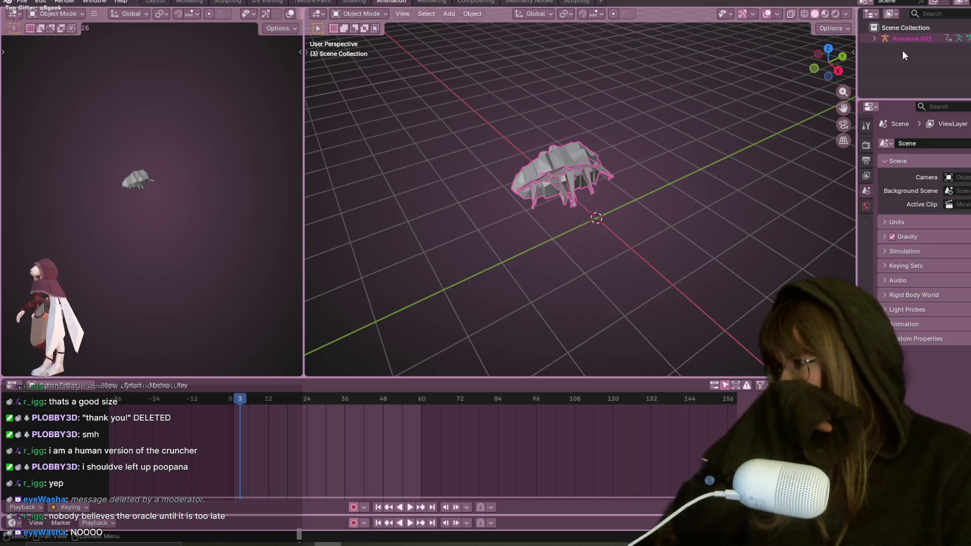
Set the viewport shading lighting to MatCap with the pink matcap
left_click(847, 14)
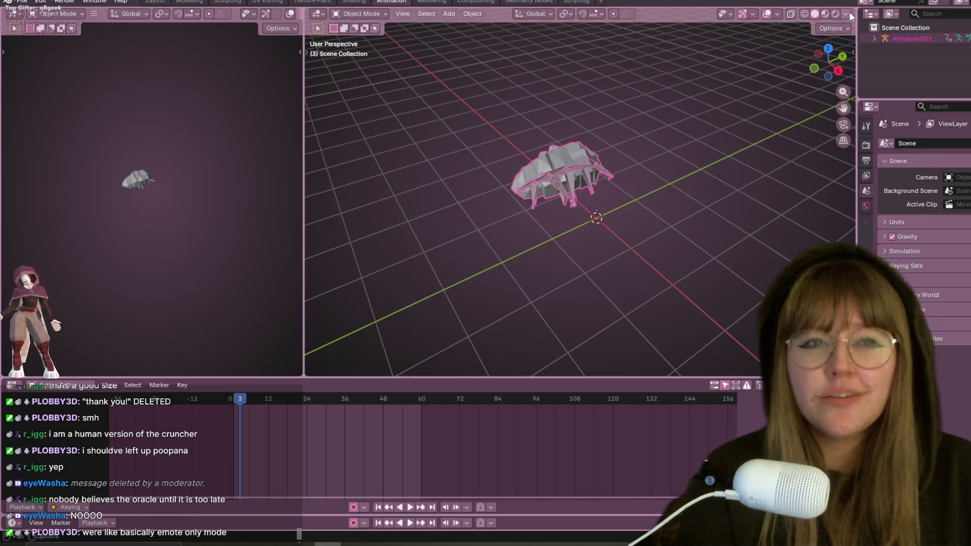
left_click(842, 66)
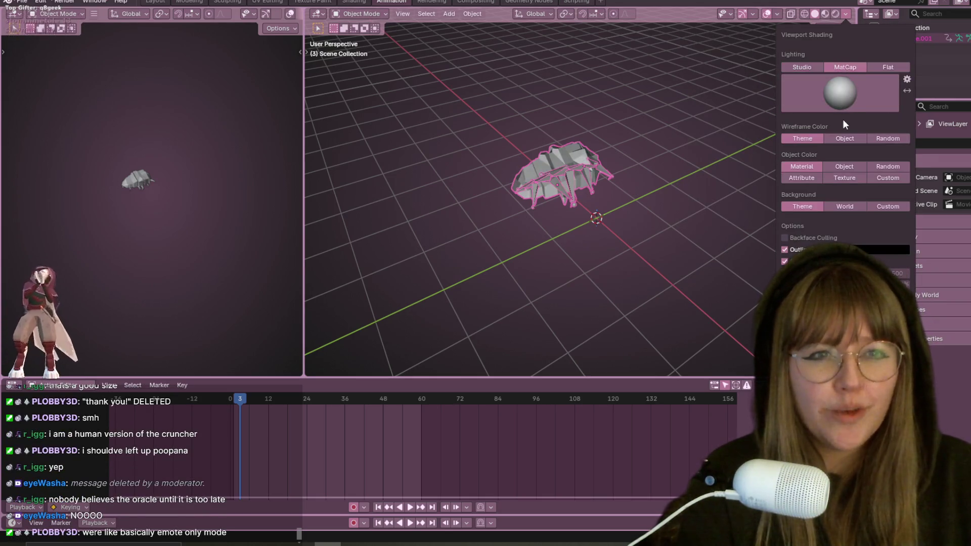
left_click(860, 101)
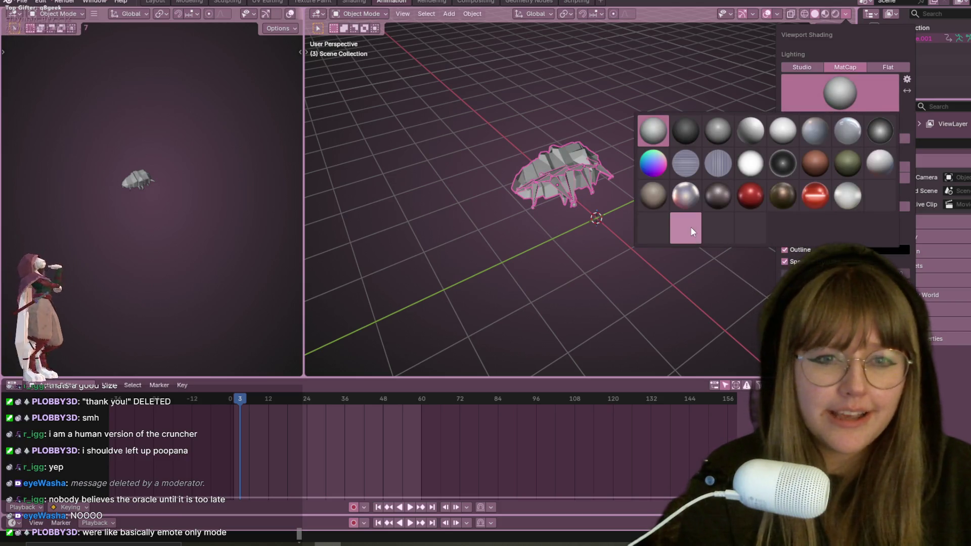
left_click(690, 226)
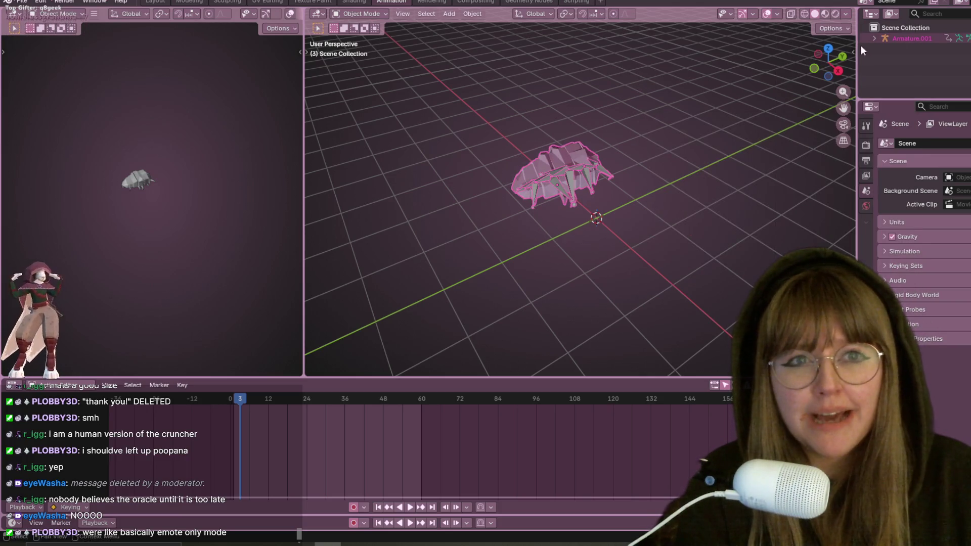
left_click(845, 14)
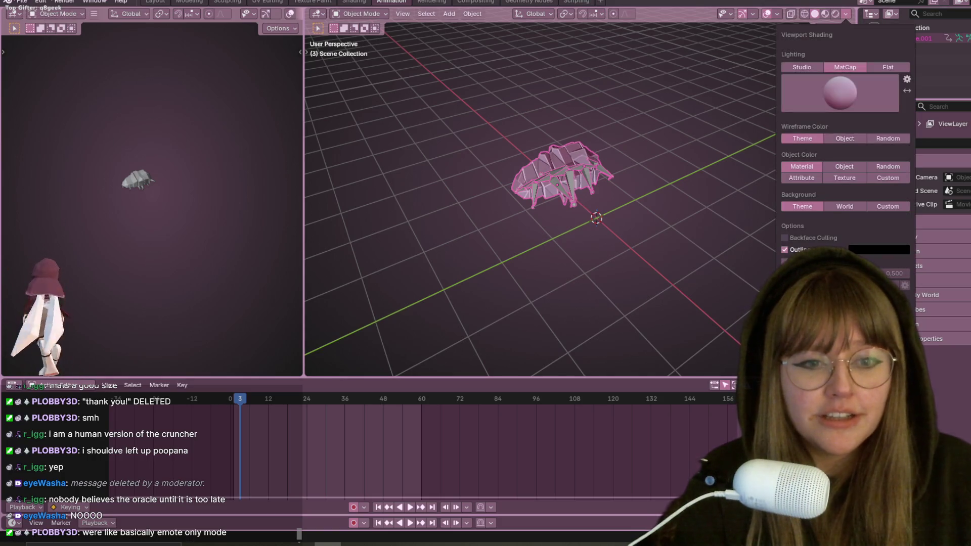
middle_click_drag(723, 132, 535, 128)
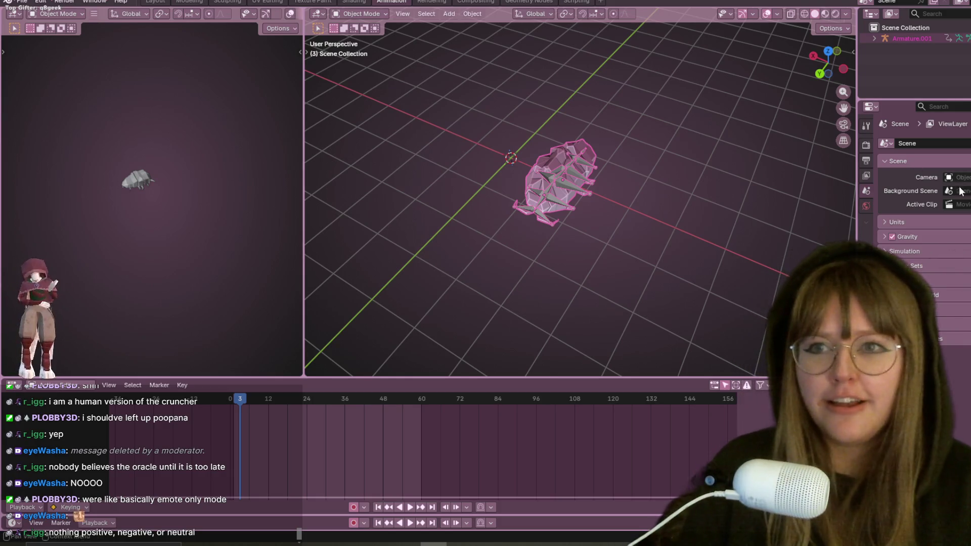
mouse_move(544, 128)
middle_mouse_down()
mouse_move(578, 134)
mouse_move(486, 123)
mouse_move(463, 138)
mouse_move(334, 169)
middle_mouse_up()
mouse_move(602, 119)
middle_mouse_down()
mouse_move(672, 195)
mouse_move(621, 81)
middle_mouse_up()
mouse_move(777, 66)
middle_mouse_down()
mouse_move(762, 137)
mouse_move(719, 242)
middle_mouse_up()
mouse_move(605, 254)
middle_mouse_down()
mouse_move(533, 141)
mouse_move(508, 40)
mouse_move(475, 157)
mouse_move(517, 198)
mouse_move(495, 168)
mouse_move(566, 198)
mouse_move(550, 247)
middle_mouse_up()
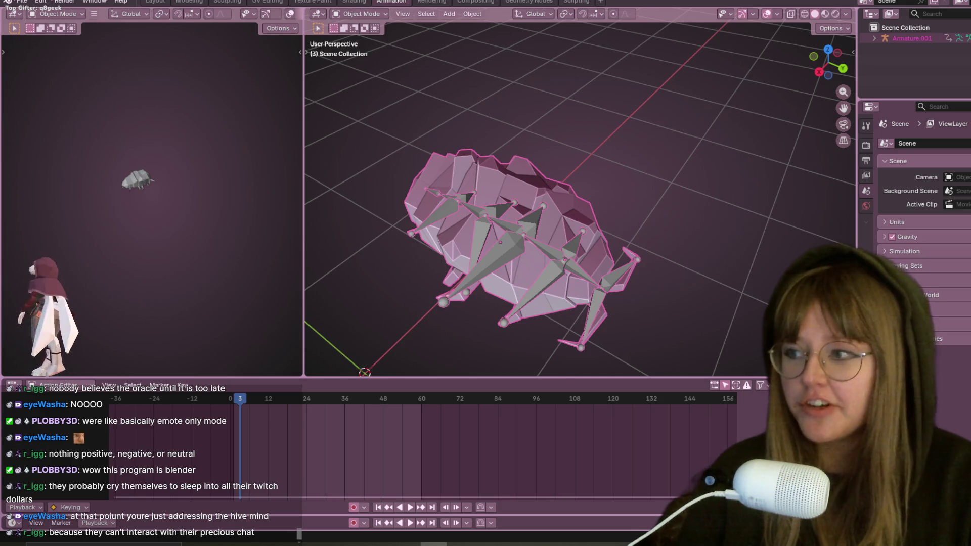
mouse_move(447, 281)
middle_mouse_down()
mouse_move(502, 233)
mouse_move(504, 149)
mouse_move(580, 187)
middle_mouse_up()
Select the pill bug's Armature.001 and switch it into Pose Mode
left_click(482, 223)
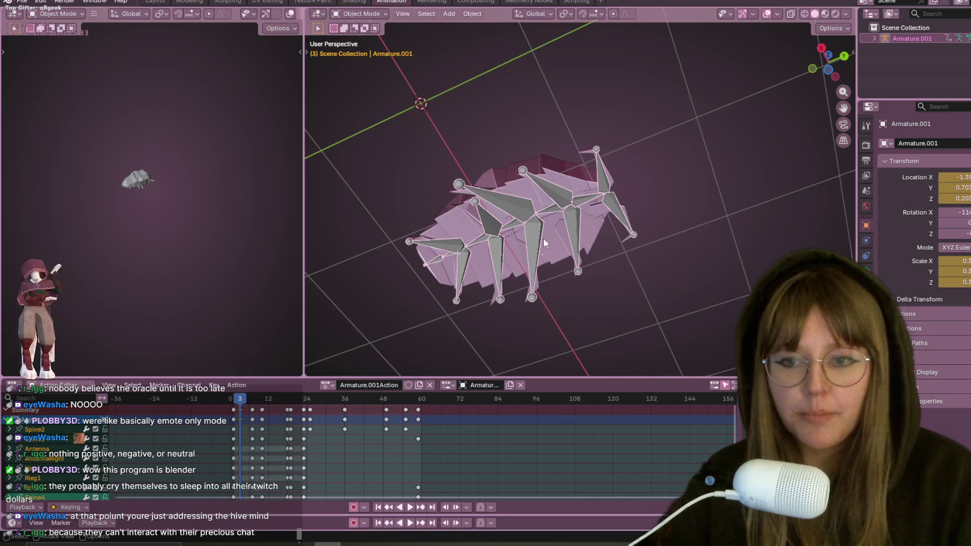
middle_click_drag(514, 267, 654, 142)
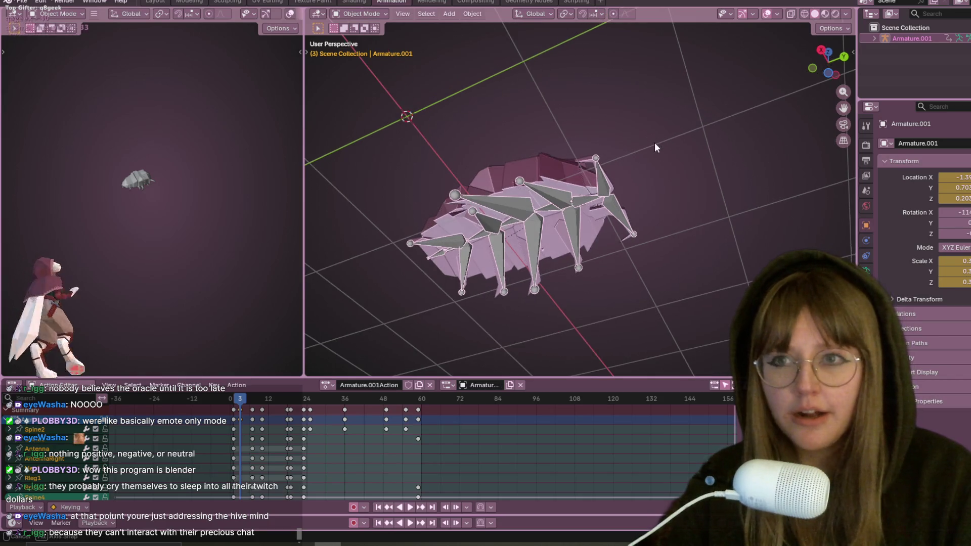
left_click(345, 15)
left_click(363, 50)
mouse_move(377, 56)
middle_mouse_down()
mouse_move(561, 219)
mouse_move(541, 337)
mouse_move(582, 283)
mouse_move(647, 226)
middle_mouse_up()
scroll(508, 198, "up", 2)
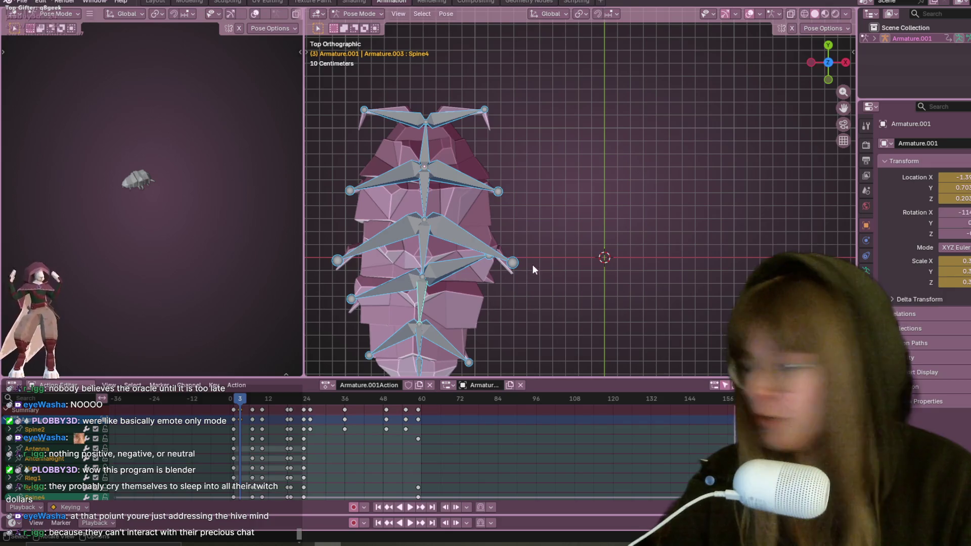
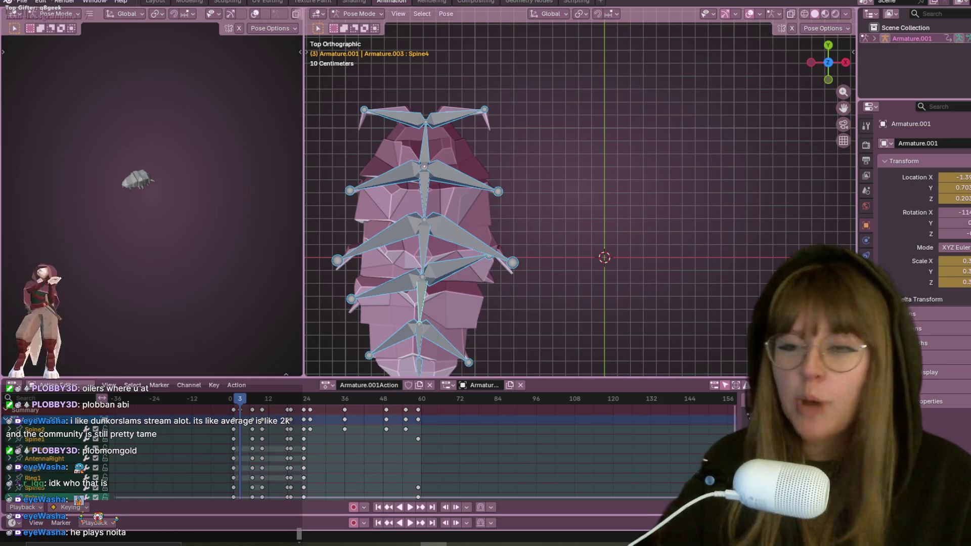
Orbit the viewport around the posed pillbug rig to inspect it from several angles
scroll(681, 203, "up", 1)
mouse_move(681, 204)
middle_mouse_down("shift")
mouse_move(721, 149)
mouse_move(592, 162)
mouse_move(430, 76)
middle_mouse_up("shift")
scroll(721, 150, "down", 2)
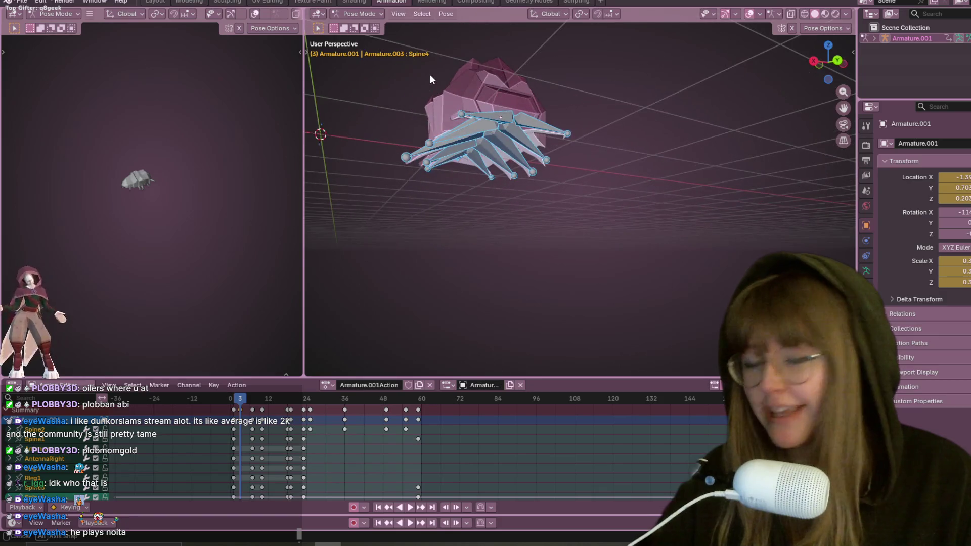
mouse_move(523, 113)
middle_mouse_down()
mouse_move(585, 114)
mouse_move(561, 159)
mouse_move(661, 158)
mouse_move(418, 241)
mouse_move(845, 201)
mouse_move(814, 172)
middle_mouse_up()
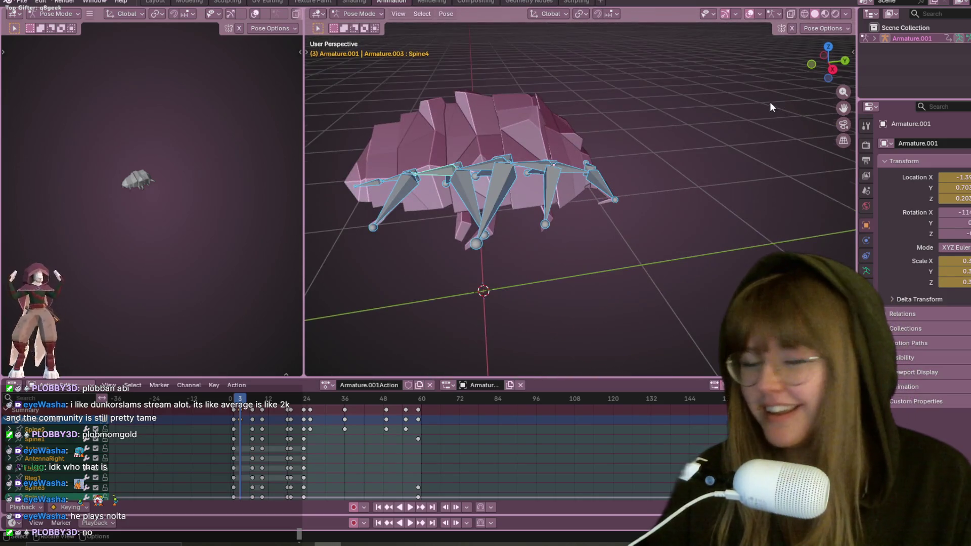
middle_click_drag(769, 101, 567, 130)
mouse_move(697, 91)
middle_mouse_down()
mouse_move(621, 147)
mouse_move(572, 149)
mouse_move(512, 71)
middle_mouse_up()
mouse_move(654, 53)
middle_mouse_down()
mouse_move(597, 94)
mouse_move(606, 134)
middle_mouse_up()
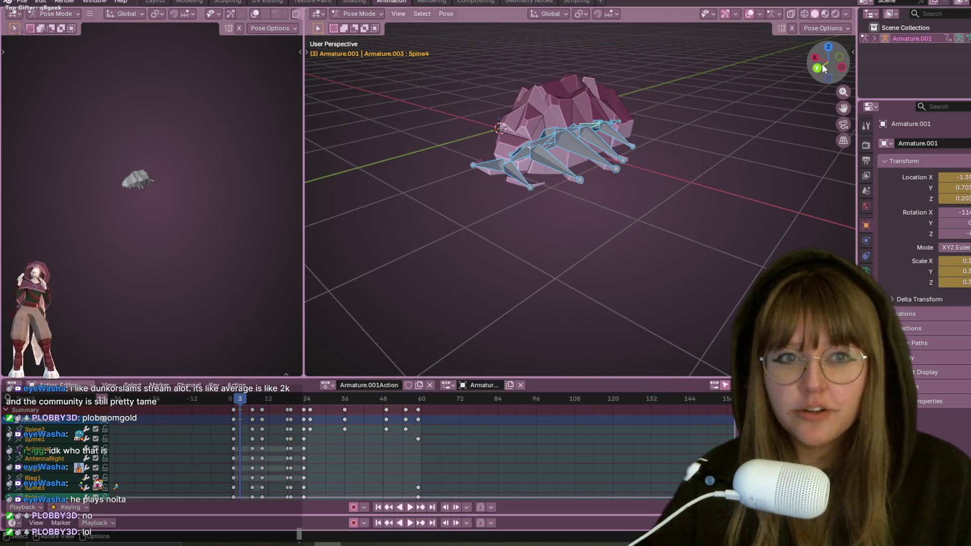
Snap to Back view, then go via Texture Paint to the UV Editing workspace
left_click(817, 67)
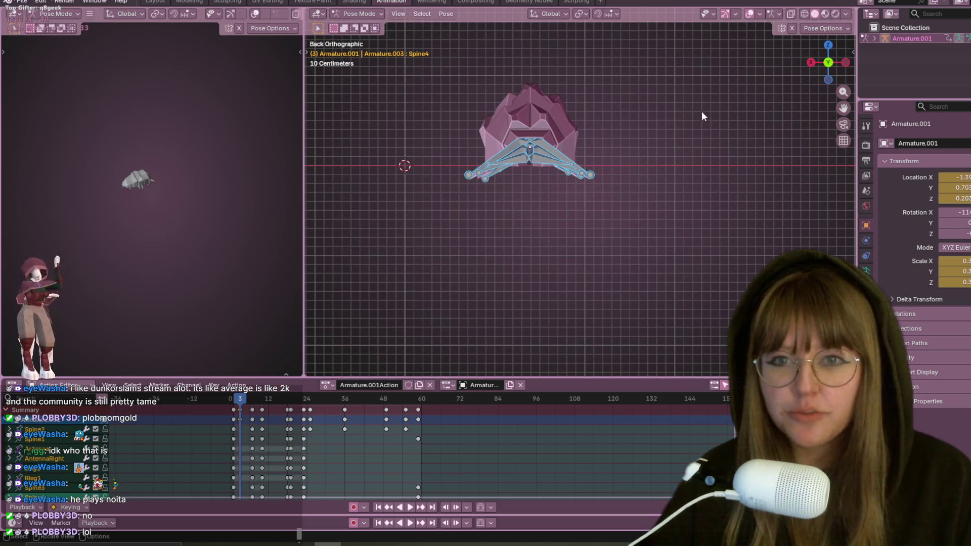
left_click(321, 2)
left_click(267, 1)
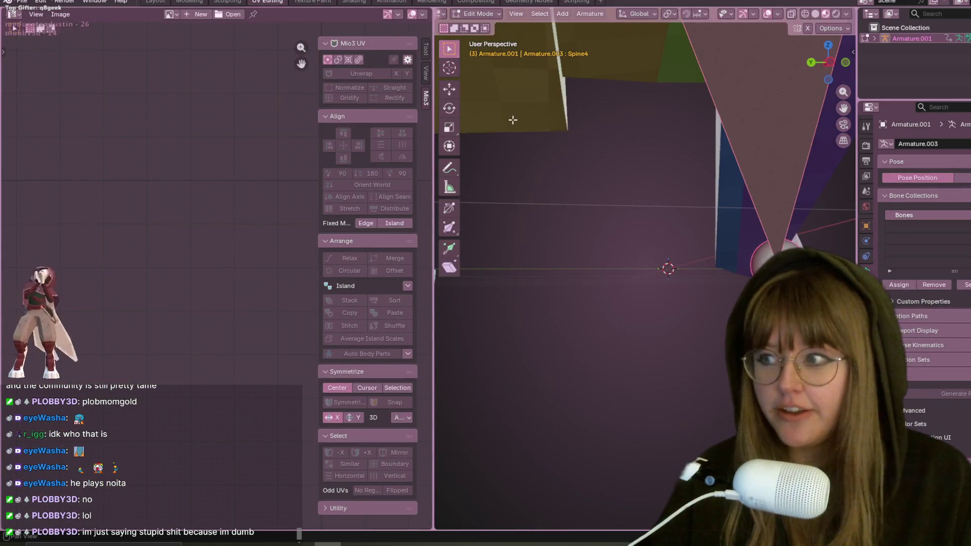
Deselect the pillbug's bones and switch the armature to Object Mode
scroll(581, 124, "down", 10)
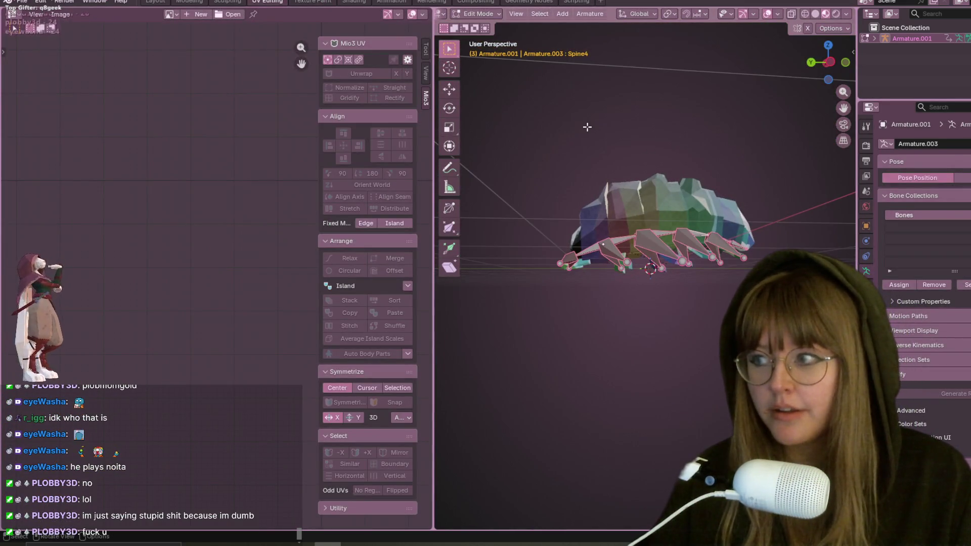
left_click(587, 126)
left_click(478, 16)
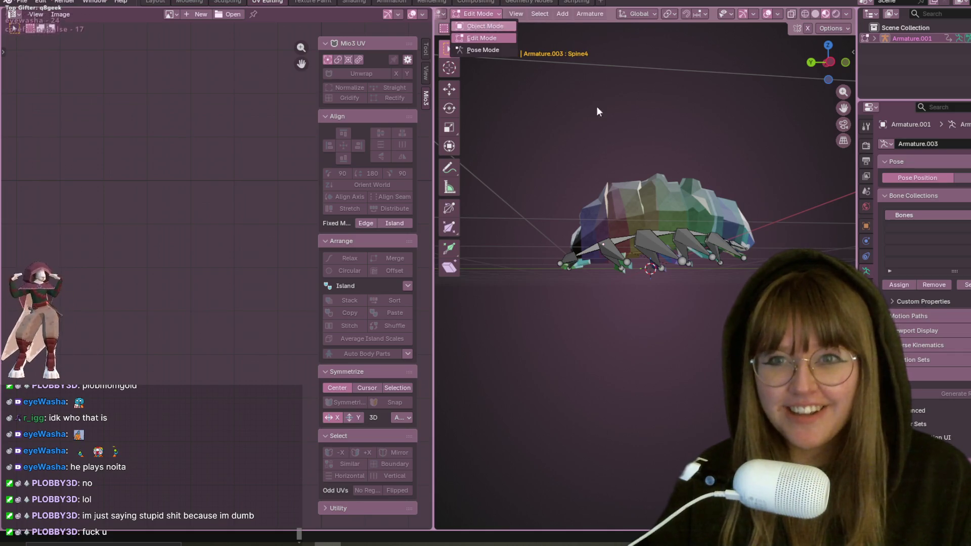
left_click(669, 188)
Put the Plane mesh in Edit Mode and select all its faces and UV islands
key("Tab")
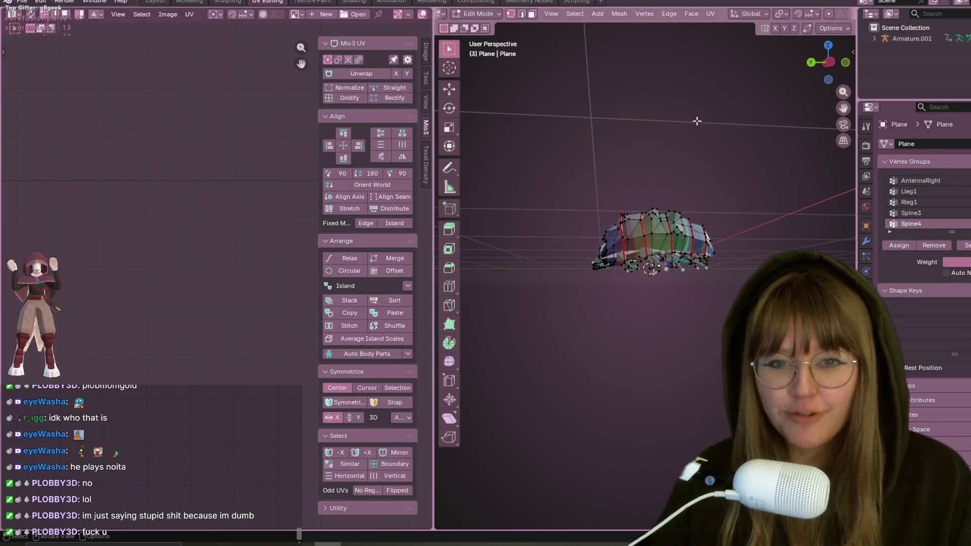
middle_click_drag(697, 121, 682, 158)
key("a")
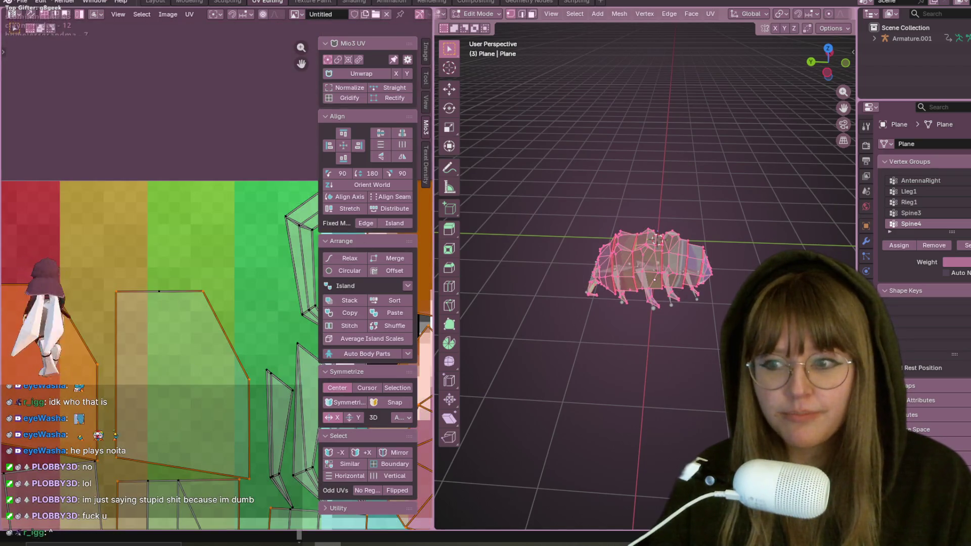
scroll(175, 239, "down", 3)
mouse_move(175, 239)
middle_mouse_down()
mouse_move(125, 153)
mouse_move(159, 211)
middle_mouse_up()
key("a")
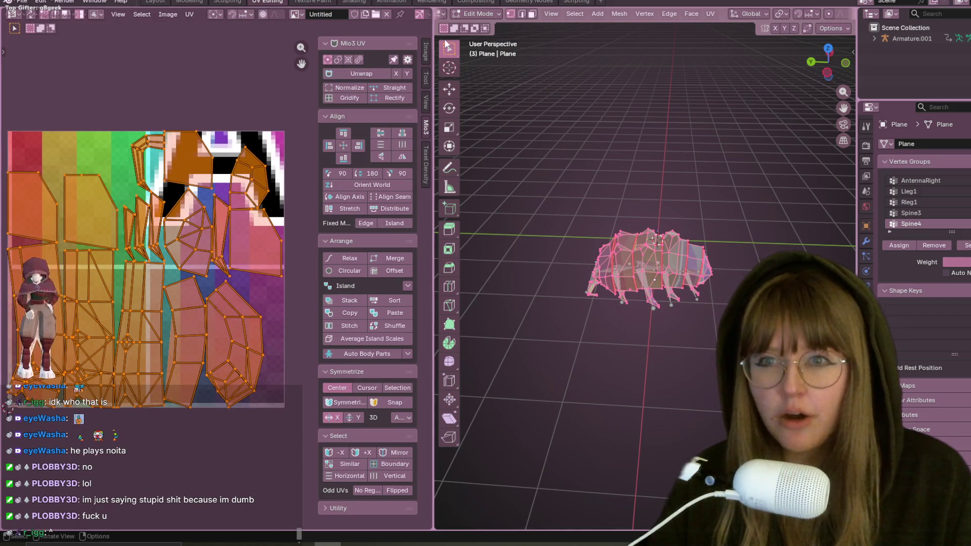
Show the Texel Density tools in the sidebar, reading 0.640 px/cm
left_click(426, 52)
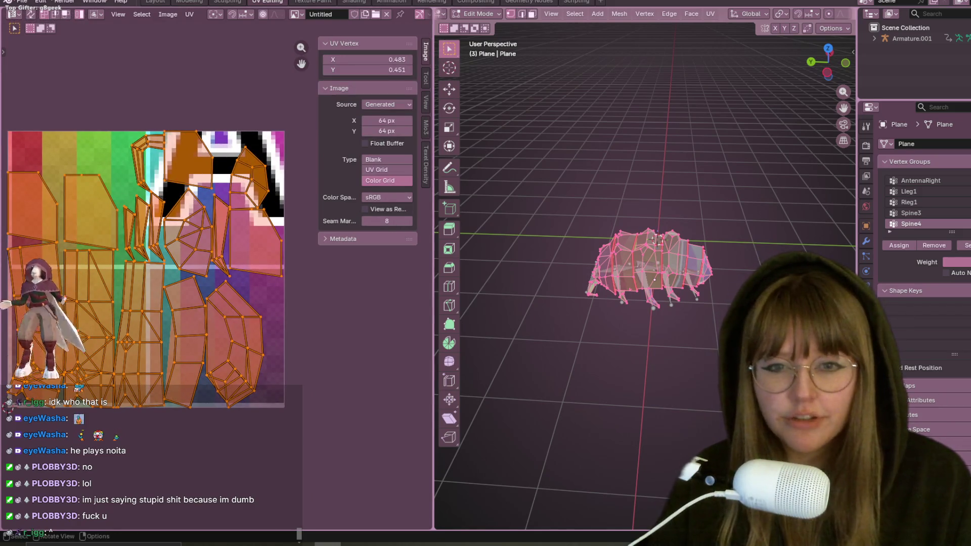
middle_click_drag(506, 228, 506, 192)
left_click(426, 155)
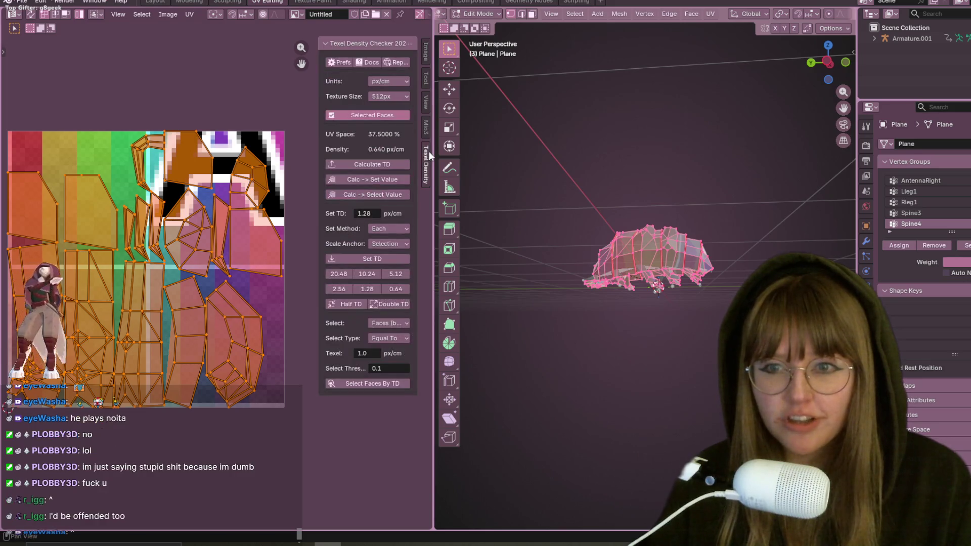
Set the Texel Density Checker texture size to Custom, 128 × 128 px
left_click(394, 99)
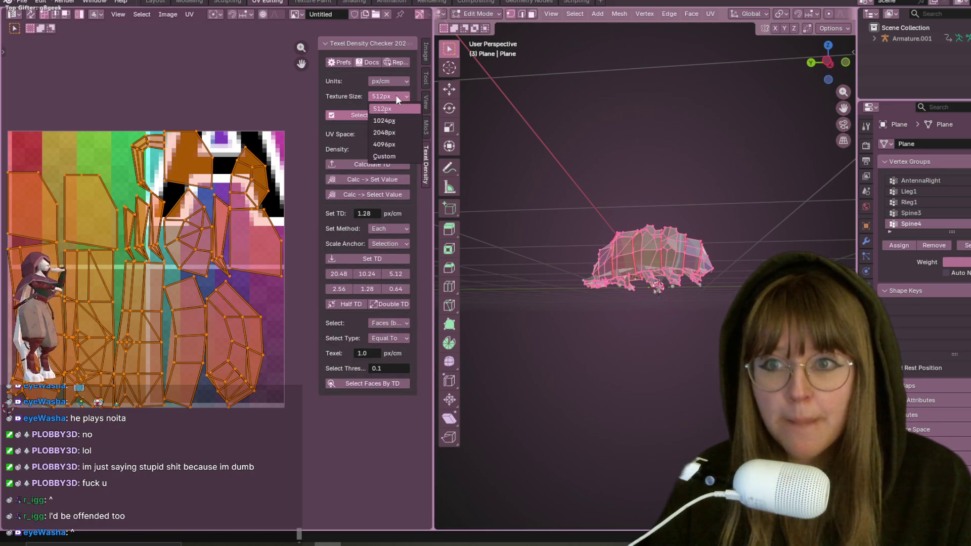
left_click(395, 95)
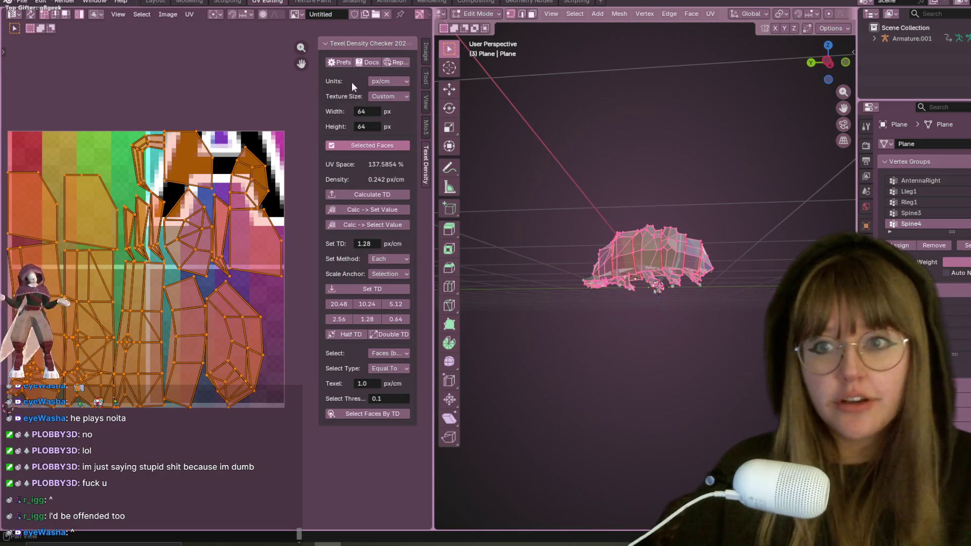
left_click(362, 112)
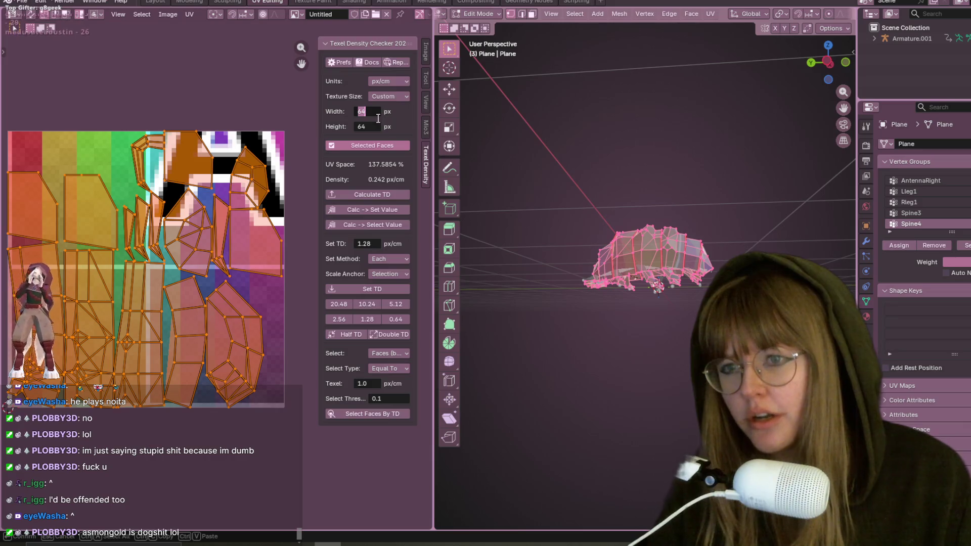
type("12")
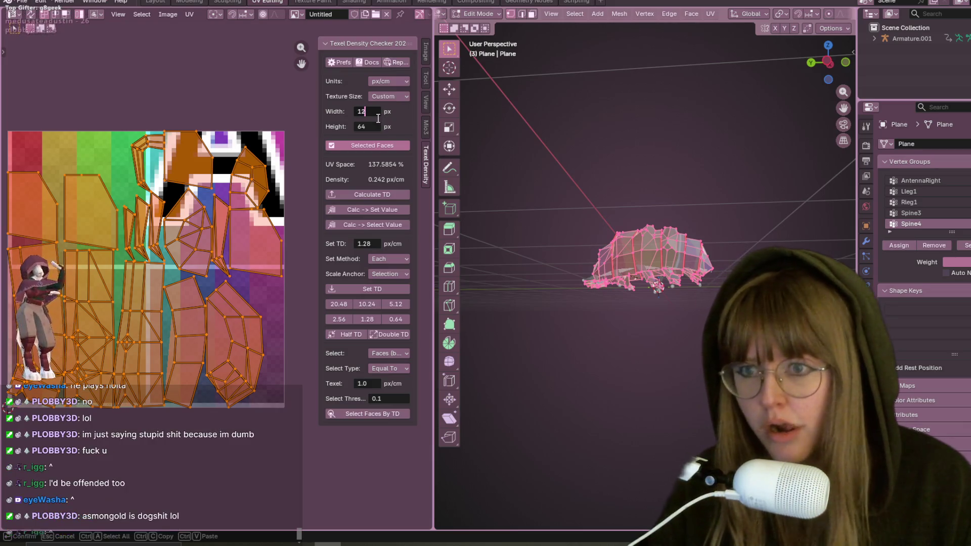
type("8")
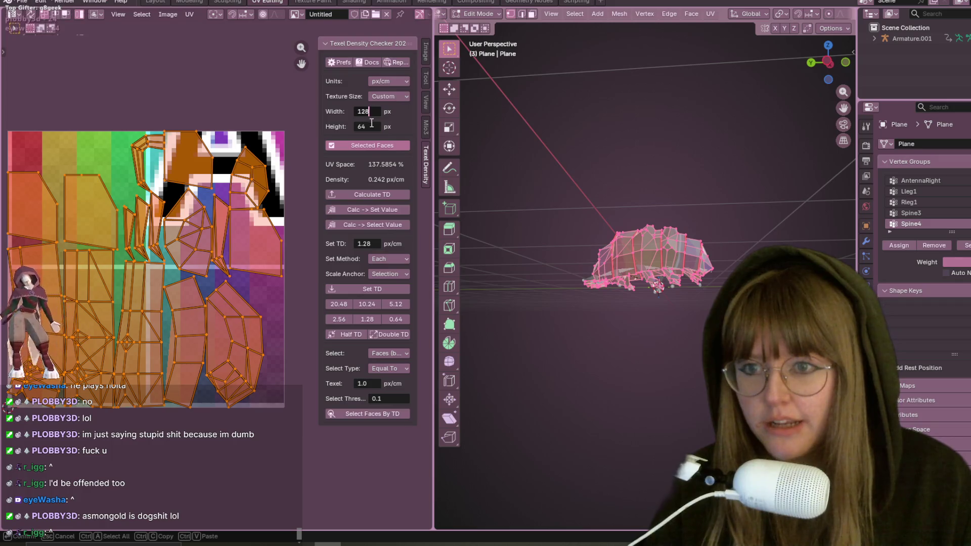
key("Return")
left_click(379, 126)
type("128")
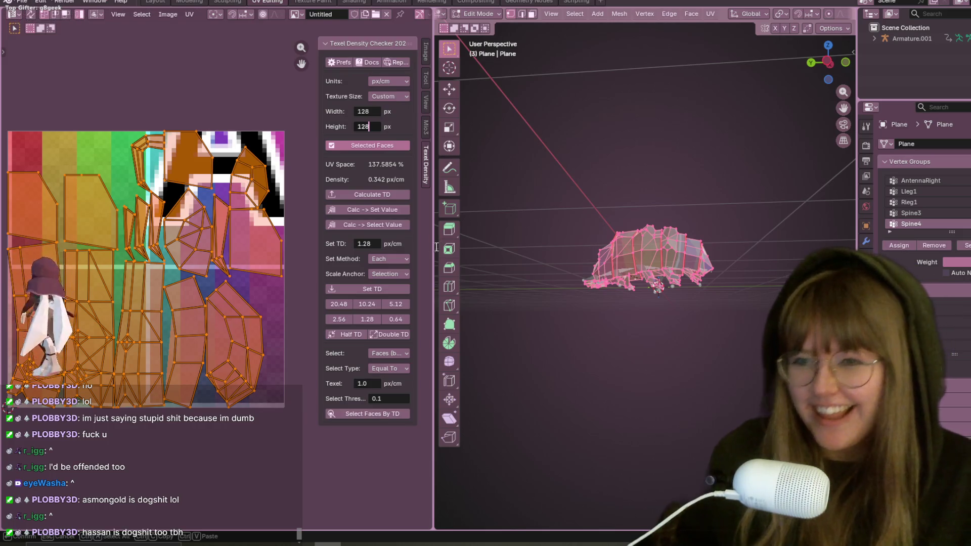
Enter a target texel density of 0.2 and apply Set TD to the islands
left_click(365, 240)
type("0.2")
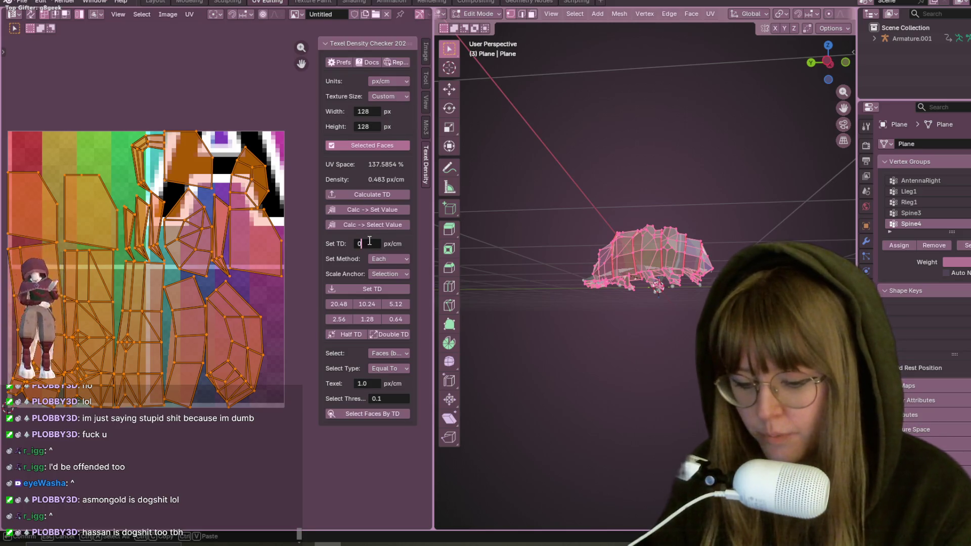
key("Return")
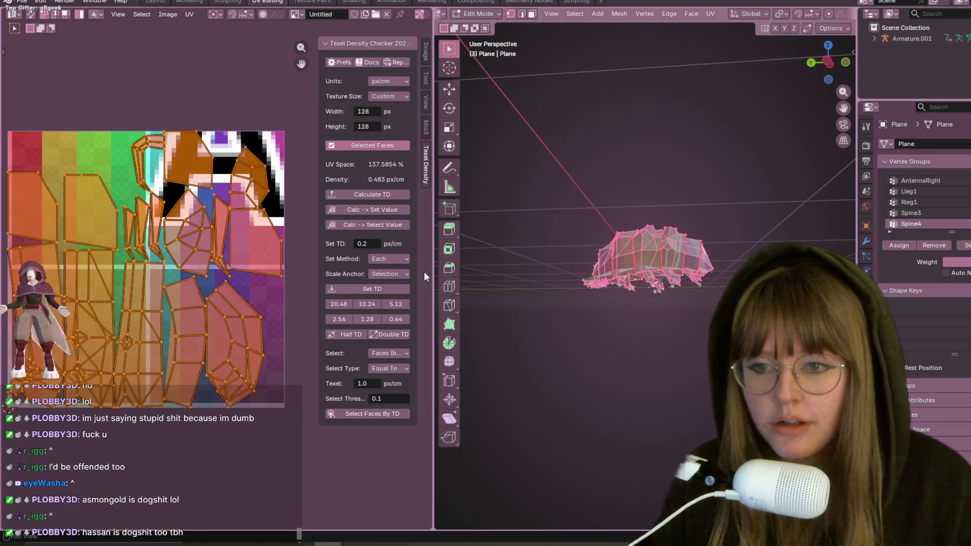
left_click(385, 289)
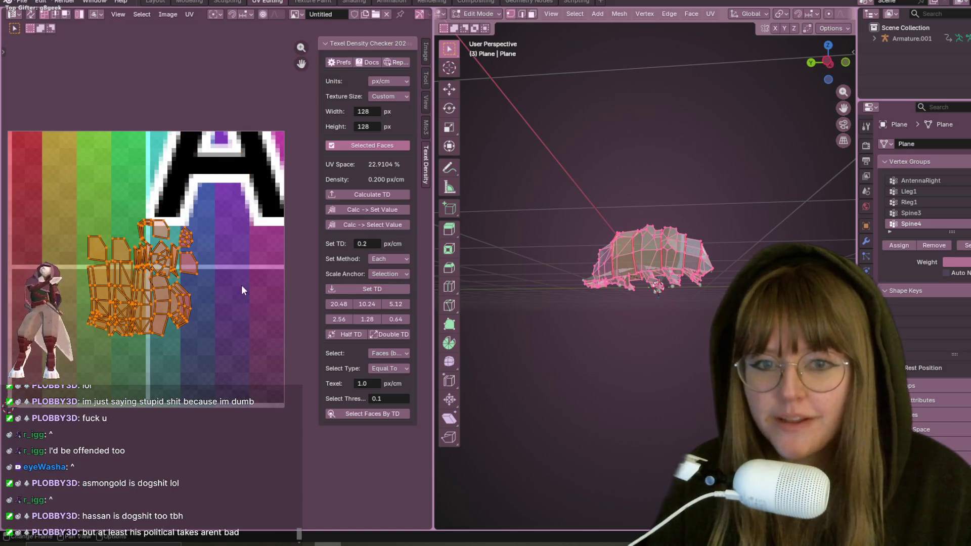
Grab the shrunken UV islands and drop them at the texture's upper-left
mouse_move(198, 259)
middle_mouse_down()
mouse_move(248, 271)
mouse_move(248, 320)
middle_mouse_up()
mouse_move(234, 363)
left_mouse_down()
mouse_move(234, 300)
mouse_move(168, 274)
left_mouse_up()
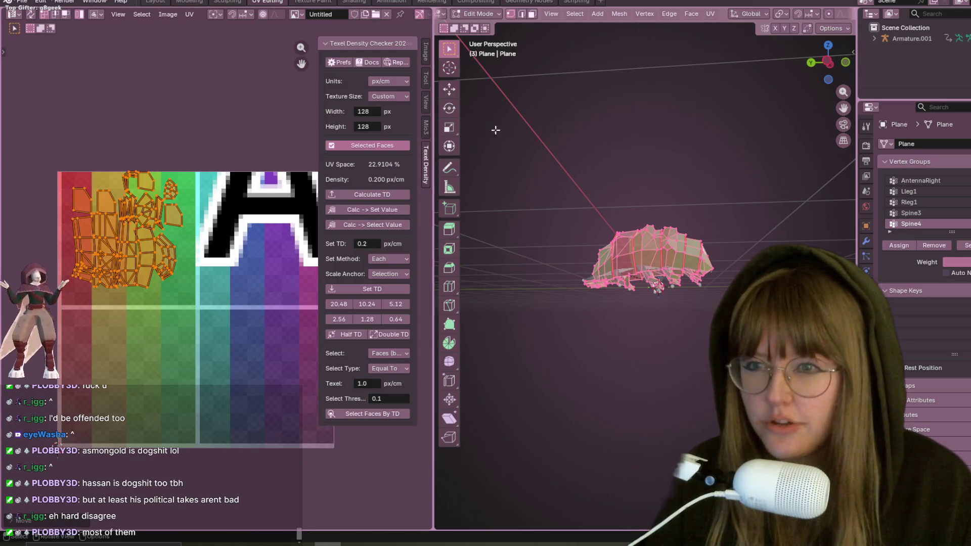
key("g")
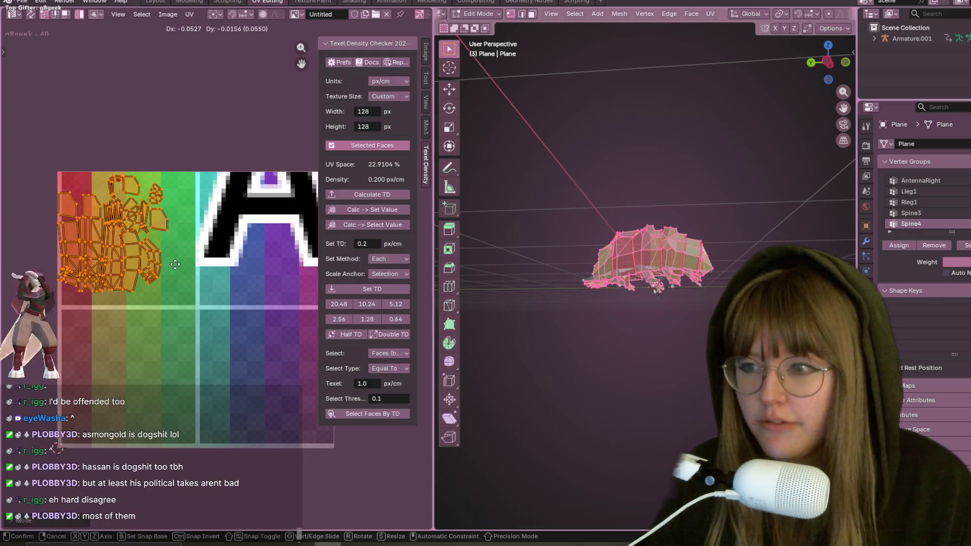
left_click(175, 264)
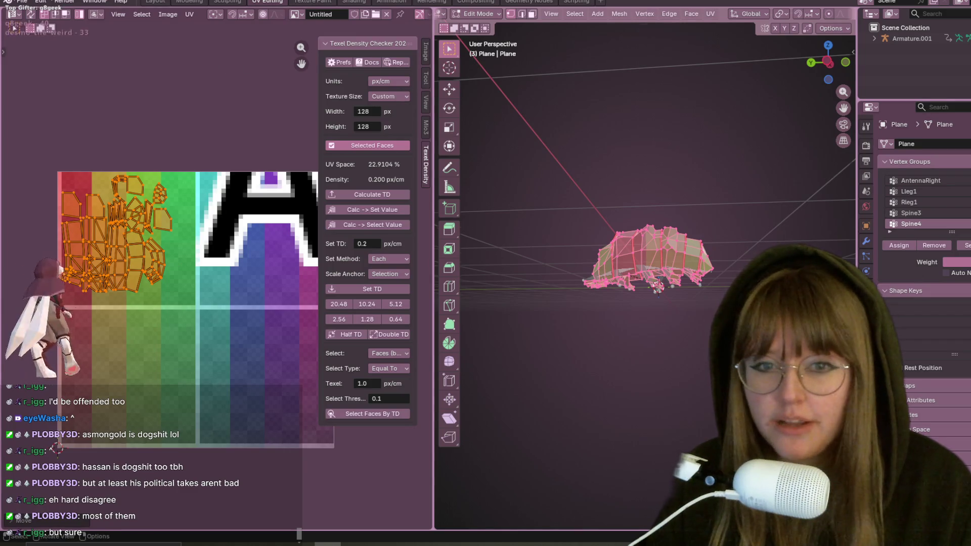
middle_click_drag(711, 313, 723, 237, "ctrl")
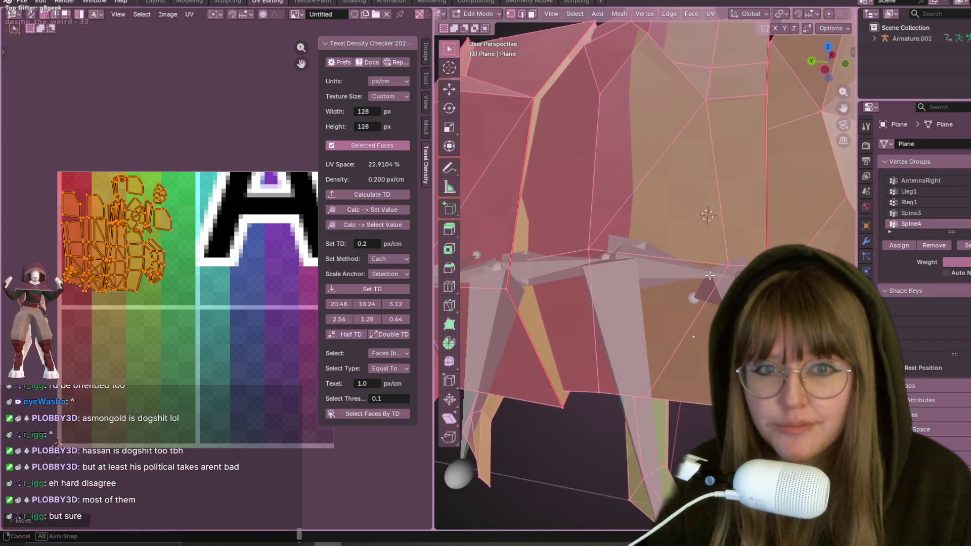
scroll(641, 203, "down", 5)
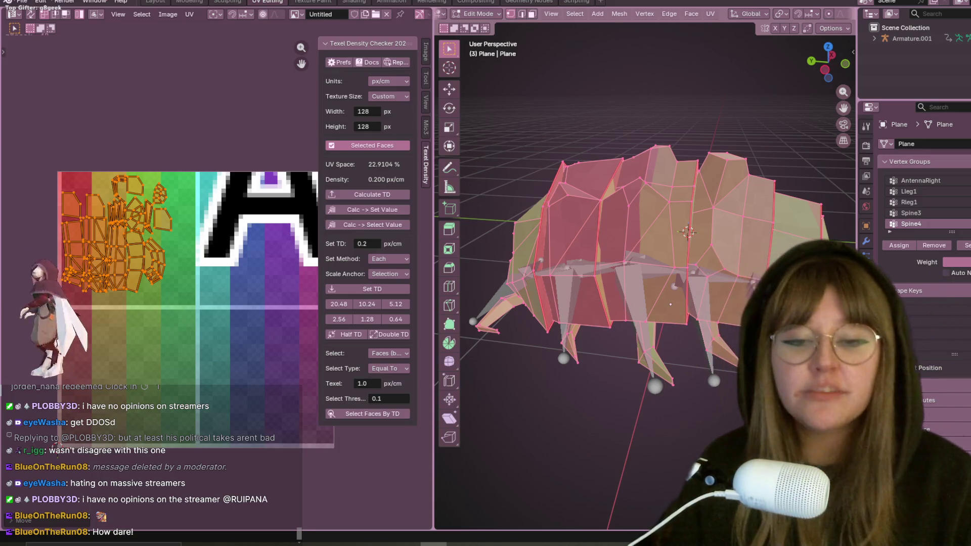
Shift the selected UV islands rightward on the texture with G
mouse_move(662, 228)
middle_mouse_down()
mouse_move(675, 217)
mouse_move(662, 214)
middle_mouse_up()
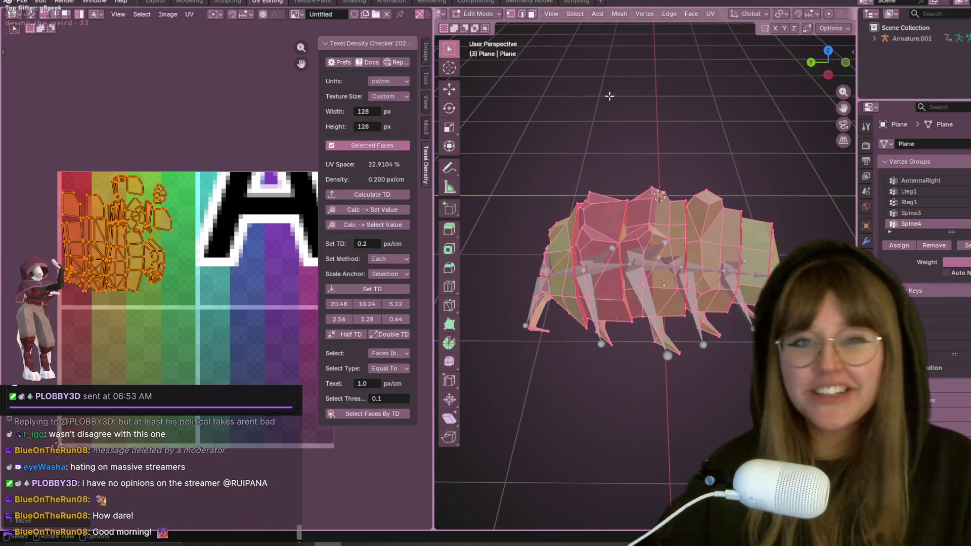
middle_click_drag(609, 95, 642, 106)
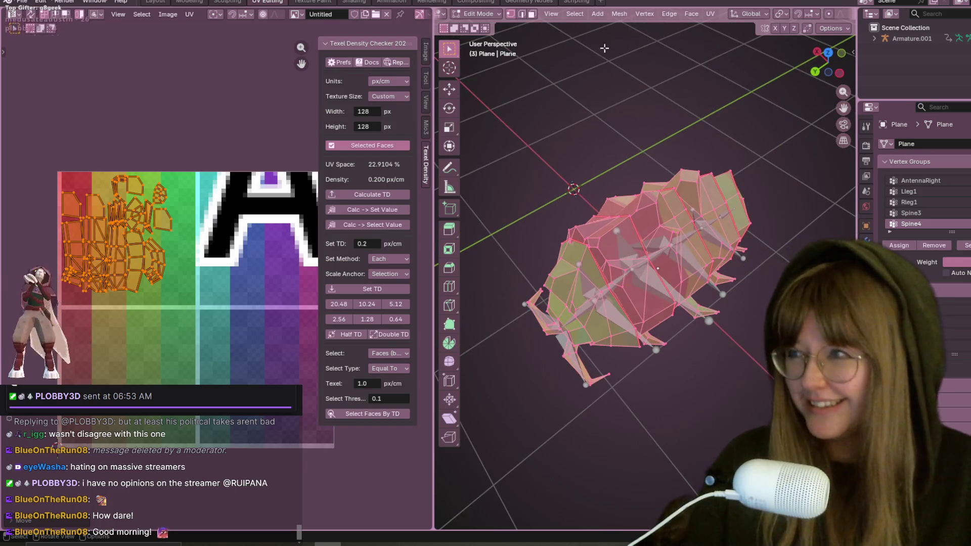
middle_click_drag(177, 266, 214, 261)
middle_click_drag(566, 151, 591, 146)
scroll(170, 149, "up", 5)
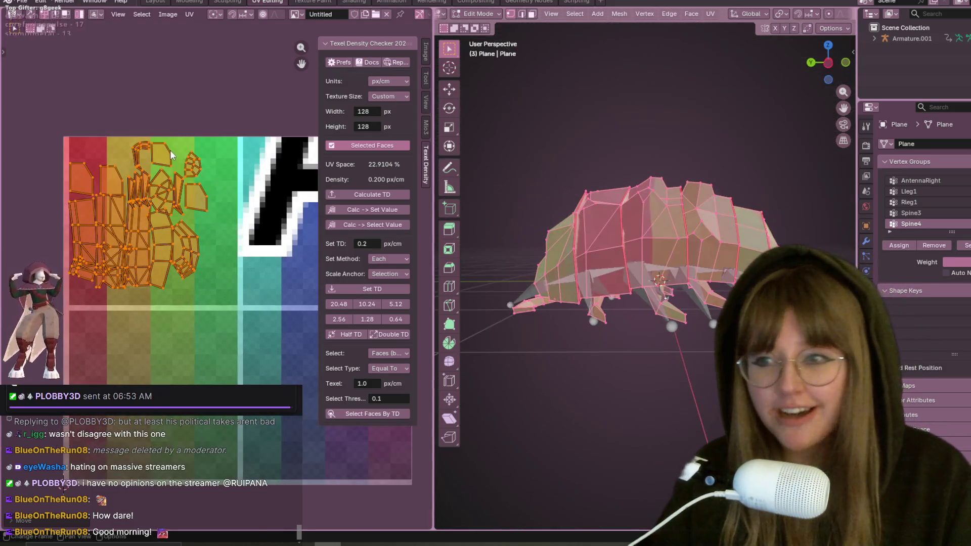
key("g")
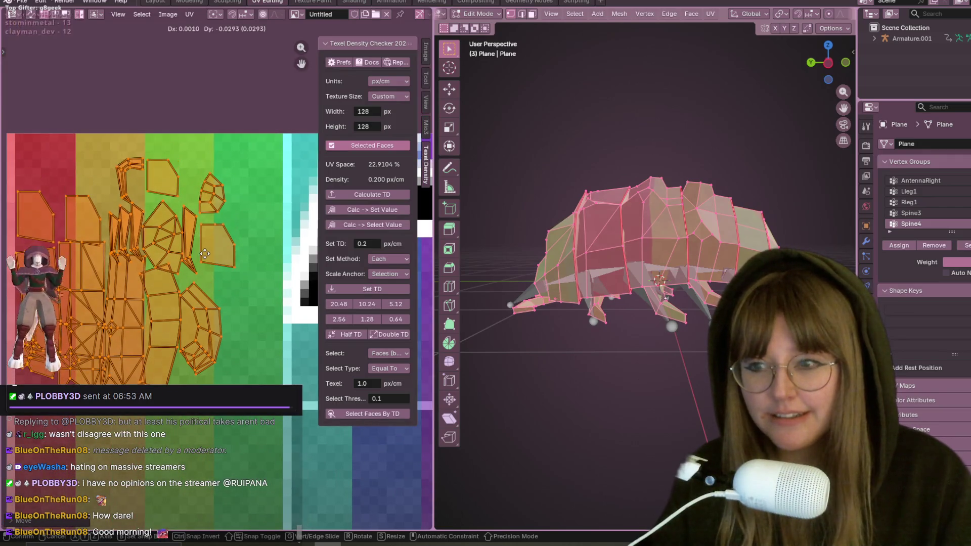
left_click(230, 250)
Recentre the UV layout and return to the Layout workspace
scroll(262, 317, "down", 2)
middle_click_drag(262, 317, 220, 277)
left_click(155, 2)
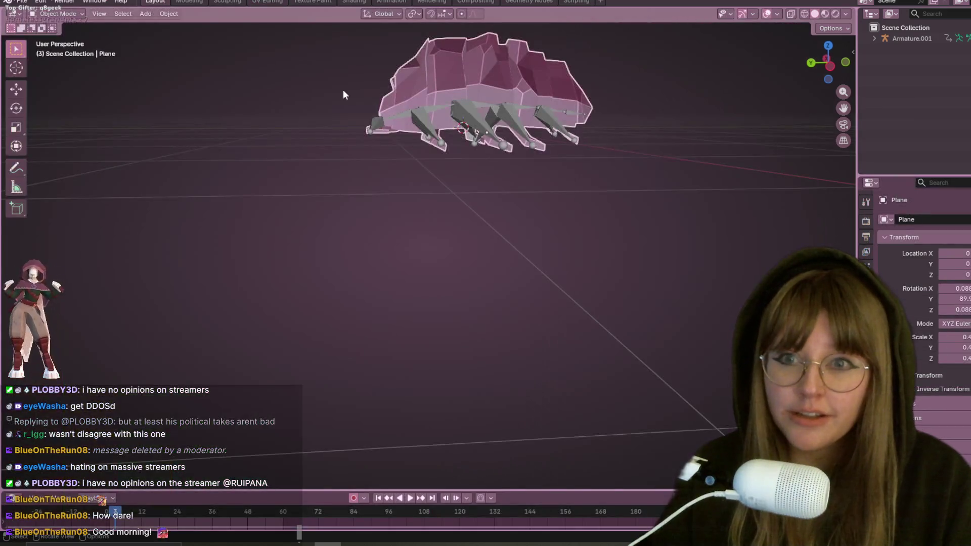
Pass through Texture Paint back to UV Editing, with the pillbug mesh in Edit Mode
mouse_move(607, 126)
middle_mouse_down()
mouse_move(577, 160)
mouse_move(586, 171)
middle_mouse_up()
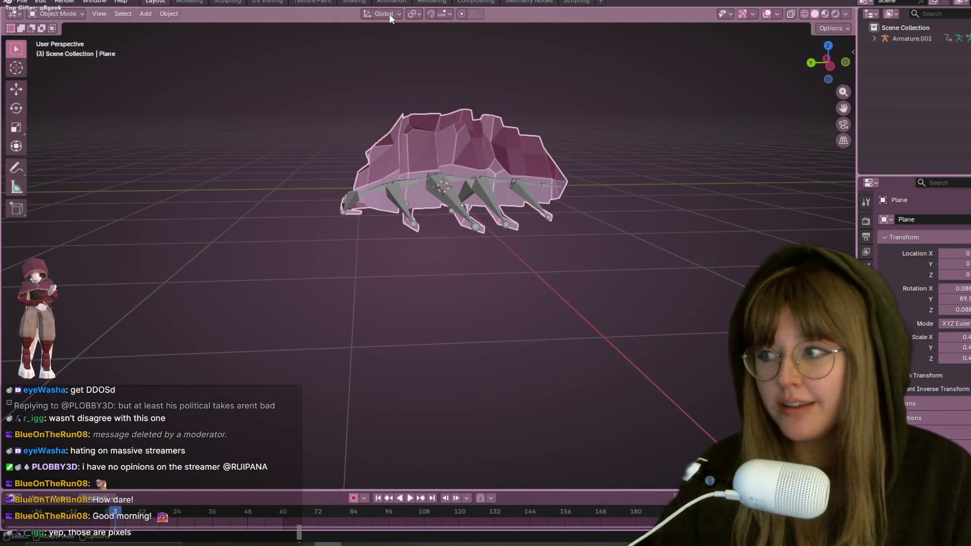
left_click(317, 3)
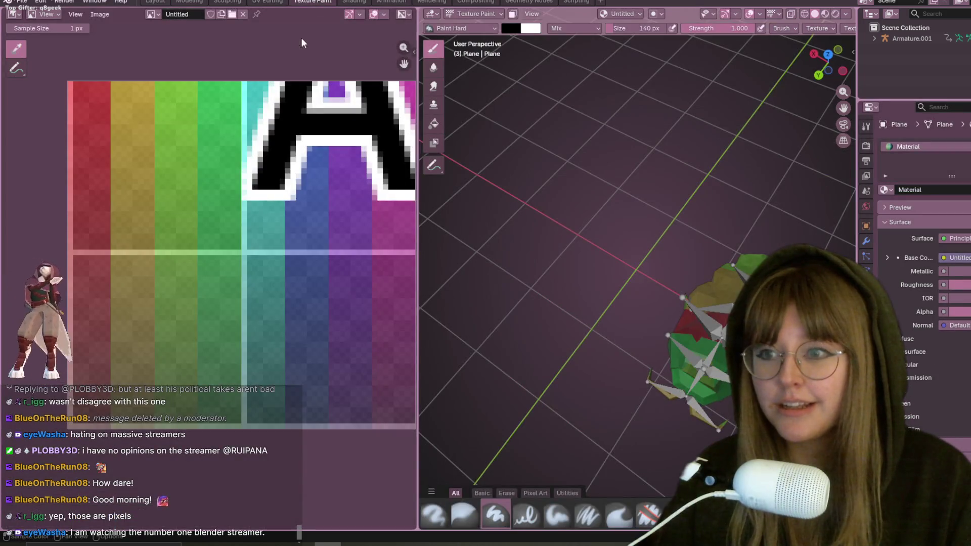
left_click(267, 3)
middle_click_drag(229, 250, 219, 195)
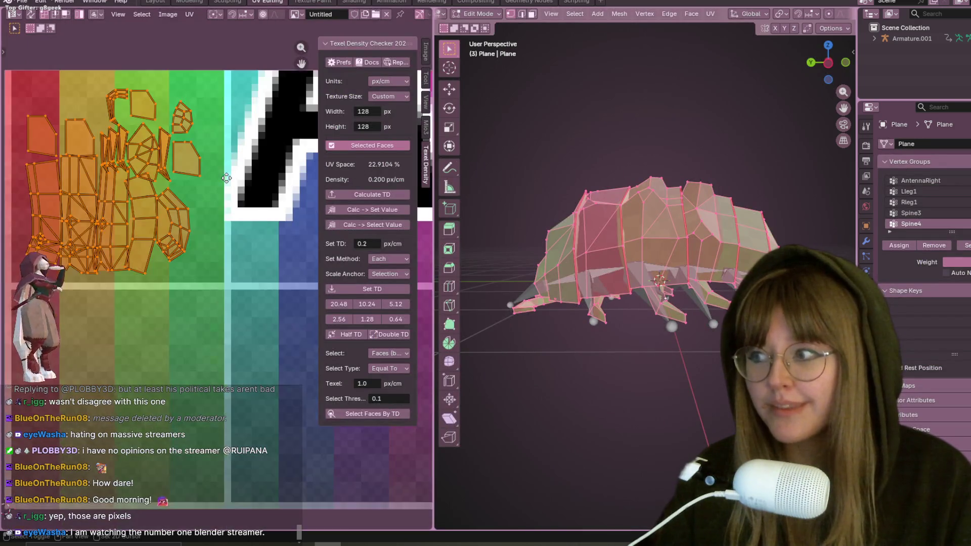
Select the small rounded UV island and move it right of the others
left_click(180, 224)
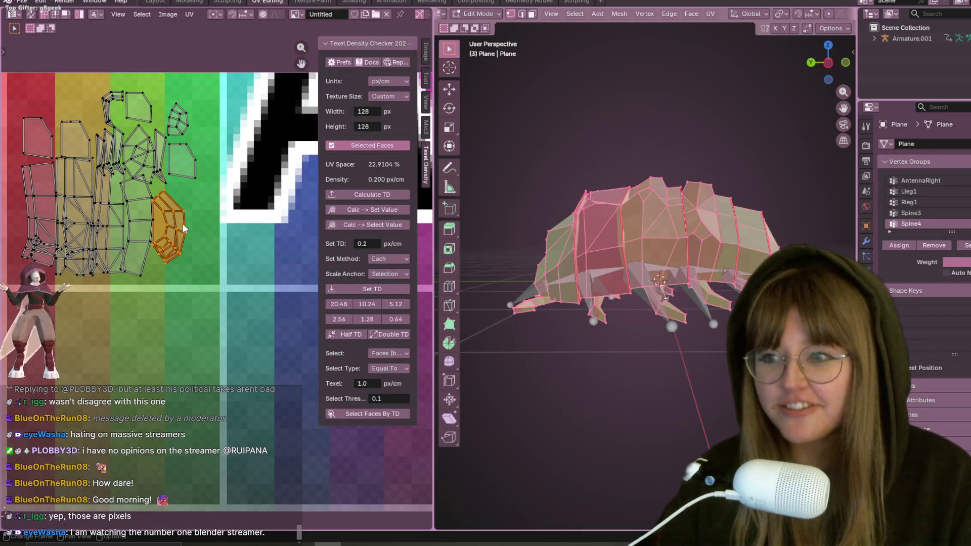
middle_click_drag(185, 223, 196, 224)
key("g")
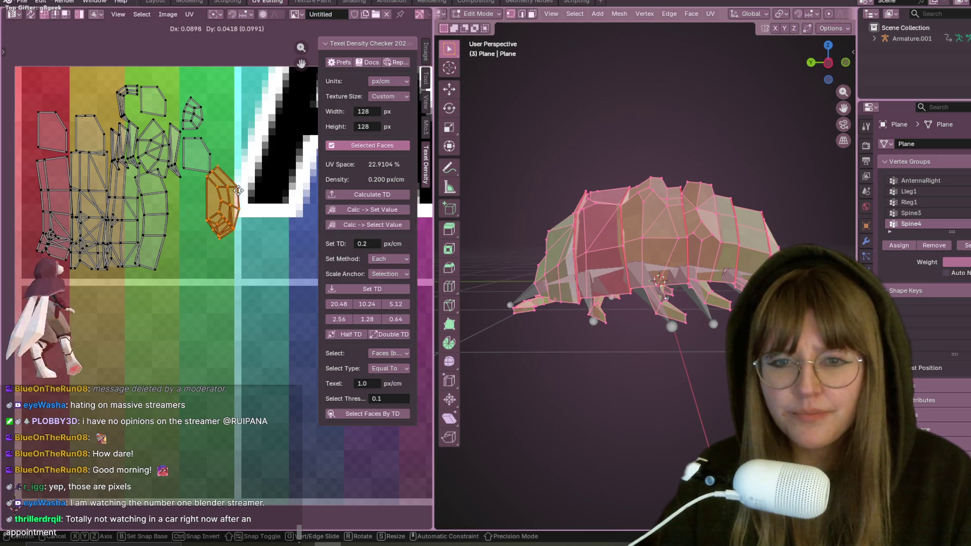
left_click(224, 210)
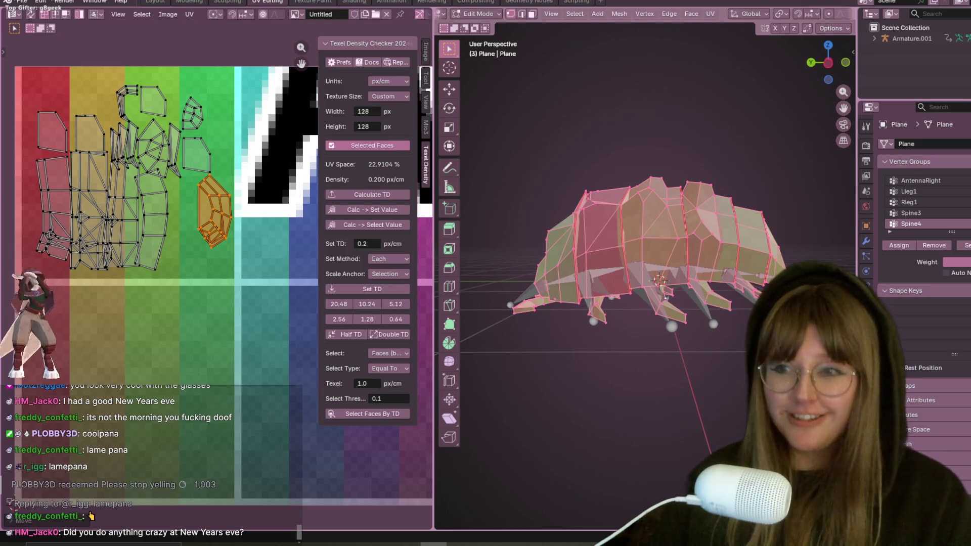
Rotate the island about 90° and move it lower beside the others
middle_click_drag(237, 220, 266, 250)
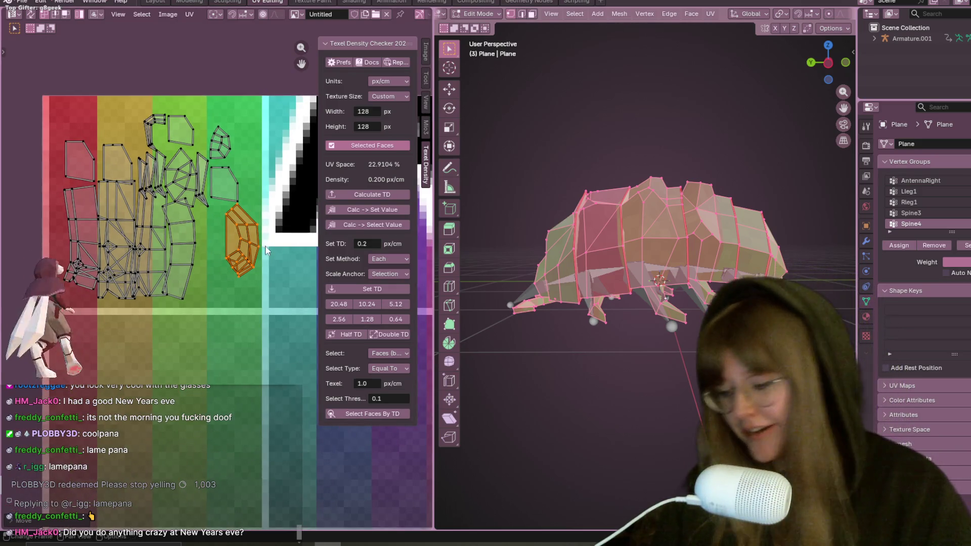
key("r")
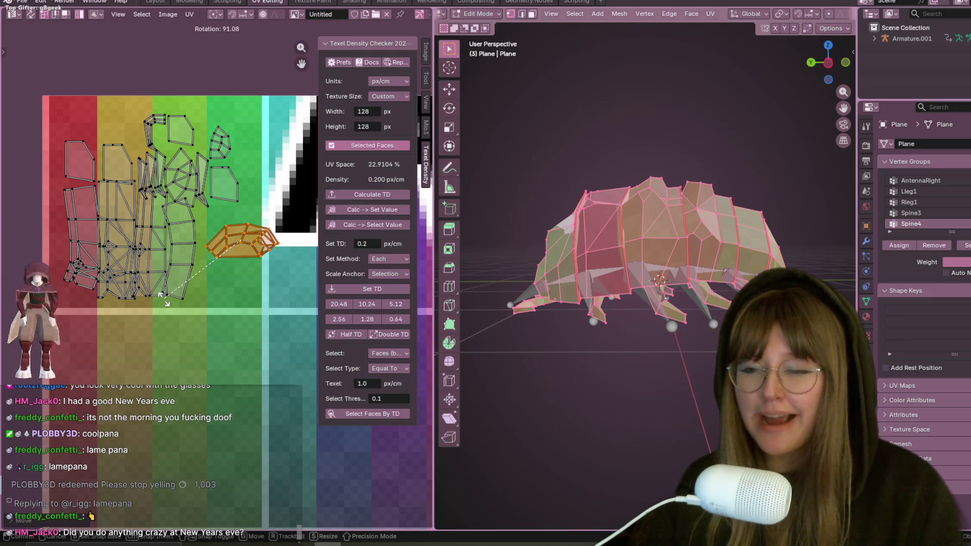
left_click(201, 291)
middle_click_drag(201, 291, 163, 327)
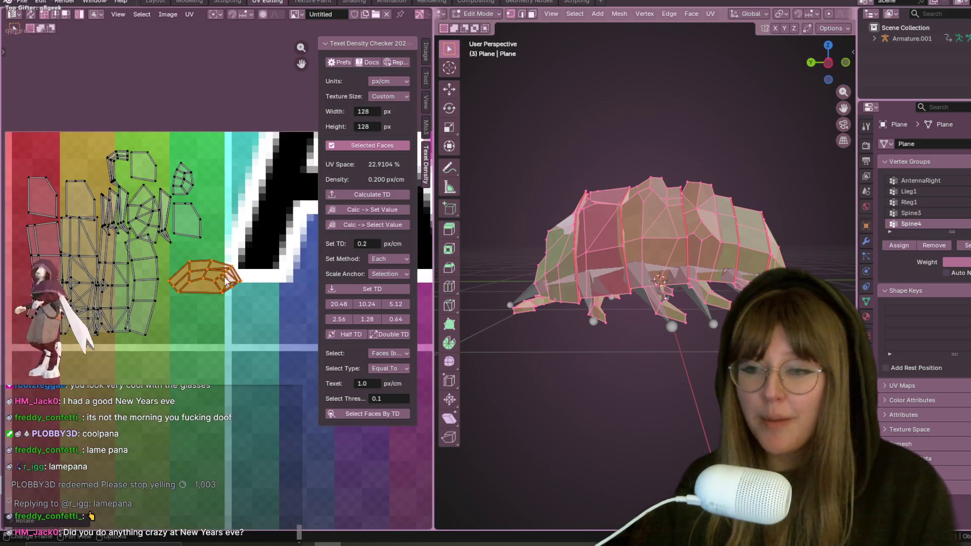
key("g")
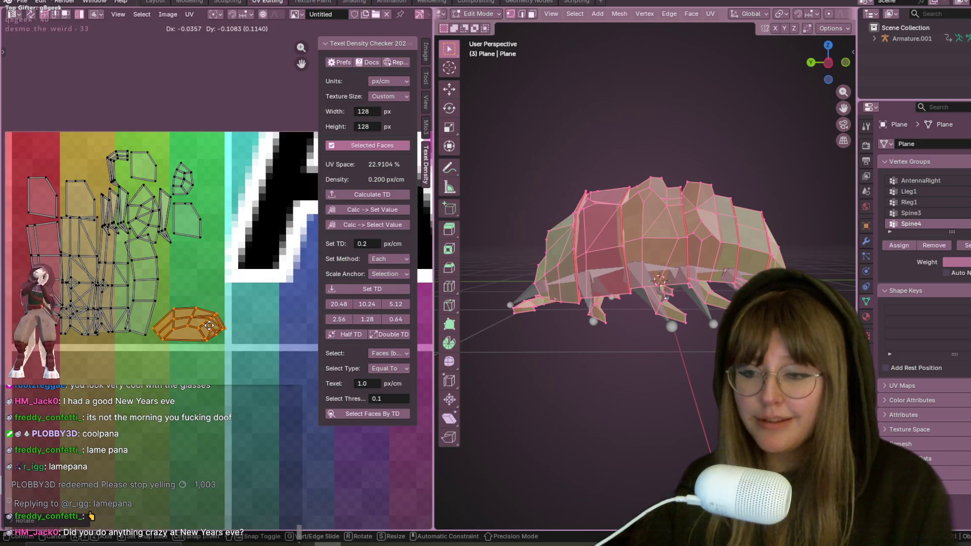
left_click(209, 326)
Scale the island by about 1.25 and tuck it beneath the other islands
middle_click_drag(251, 341, 281, 403)
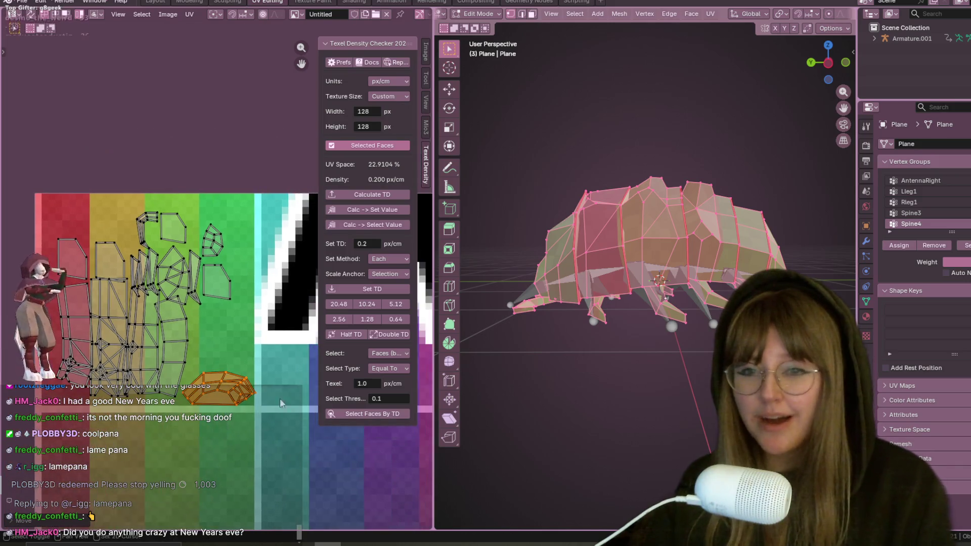
middle_click_drag(576, 362, 602, 384)
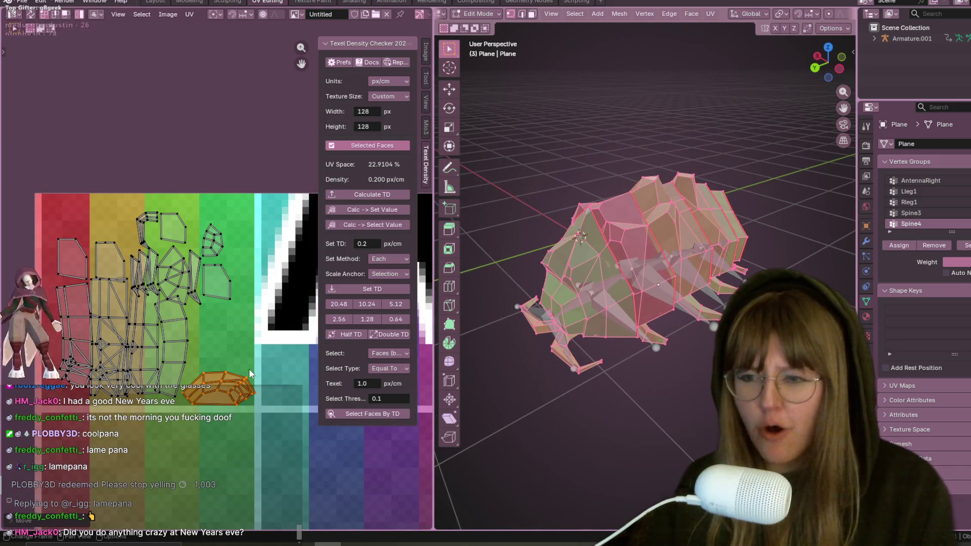
key("s")
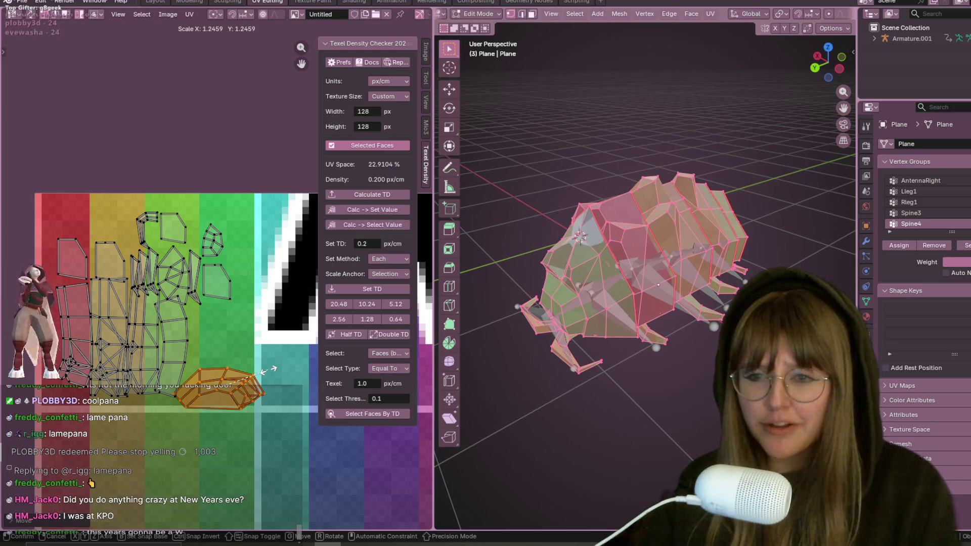
left_click(263, 371)
key("g")
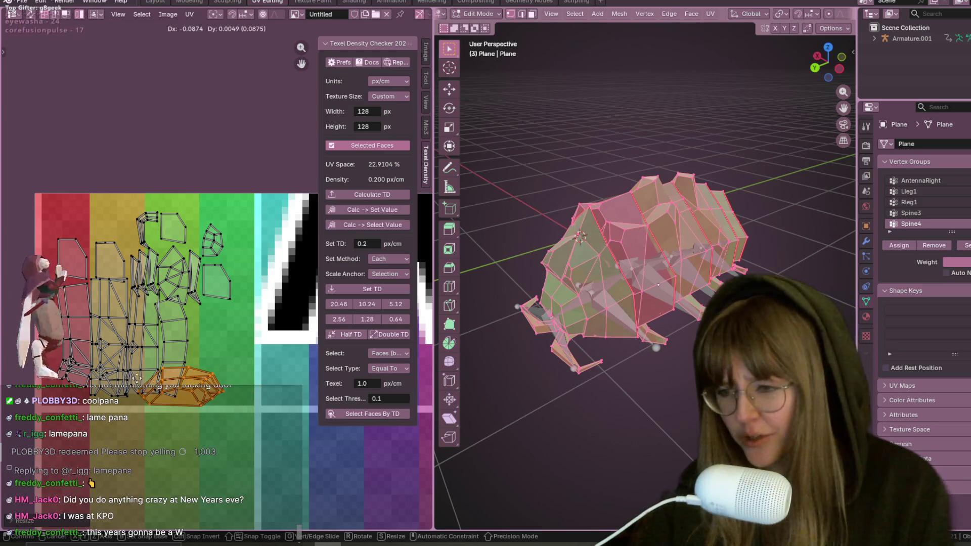
left_click(122, 376)
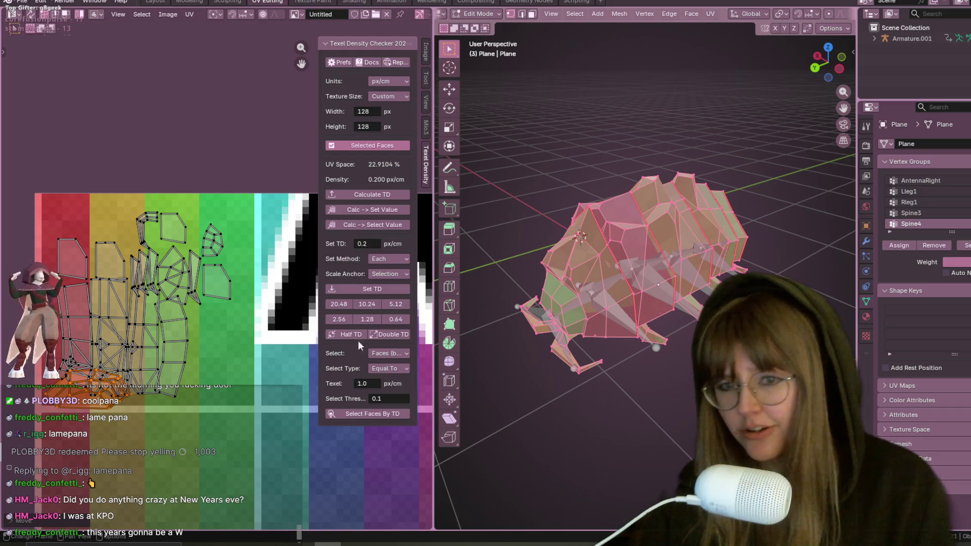
middle_click_drag(669, 292, 676, 222)
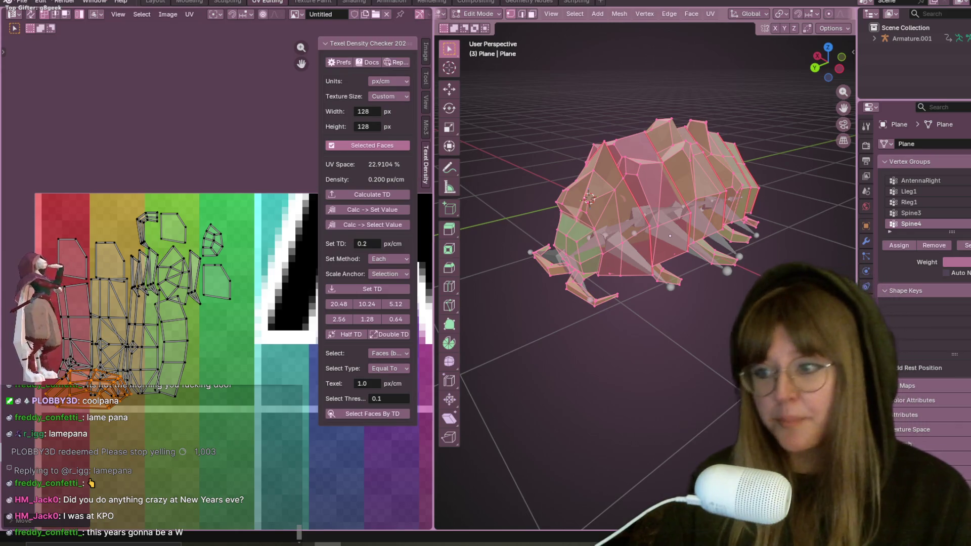
Move the two small top-left UV islands to the top right of the layout
left_click(111, 344)
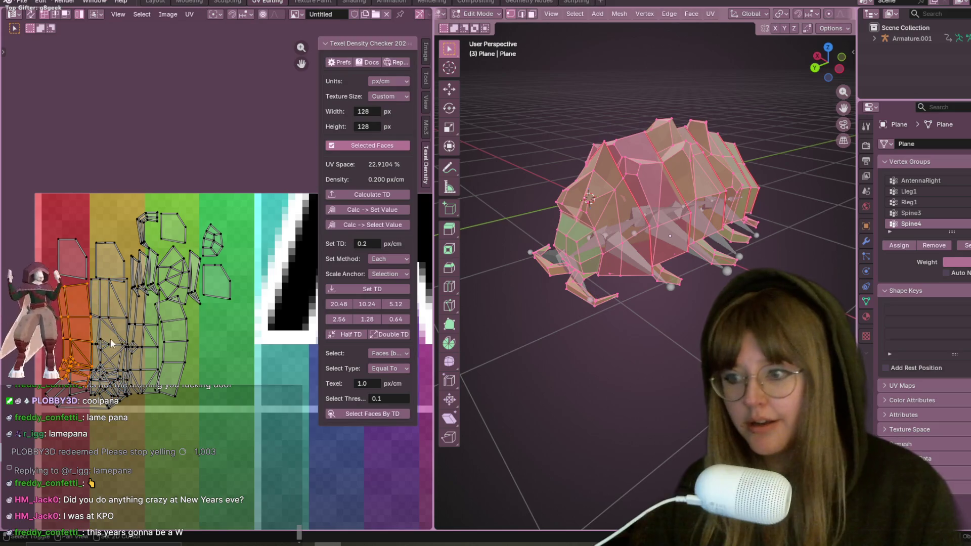
middle_click_drag(111, 344, 137, 338)
left_click(109, 248)
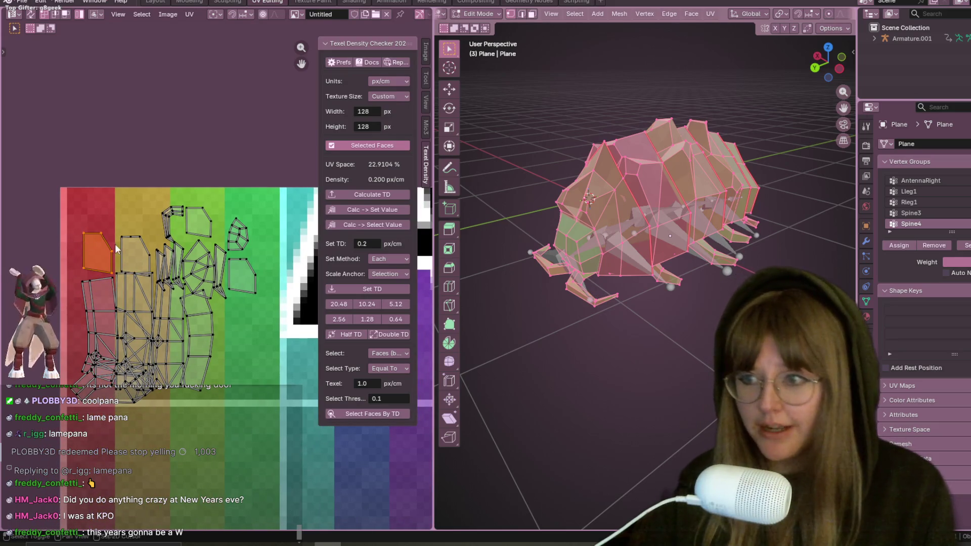
left_click(134, 248, "shift")
key("g")
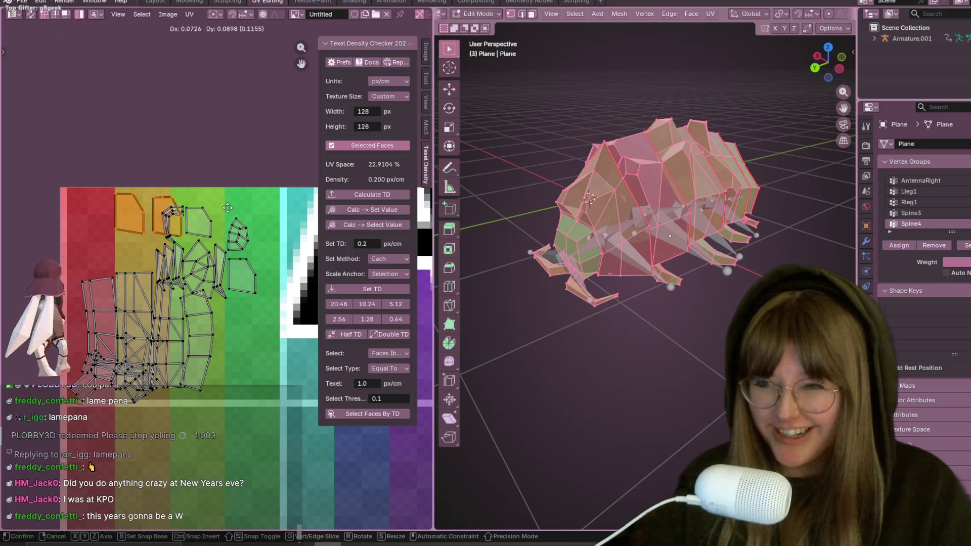
left_click(326, 210)
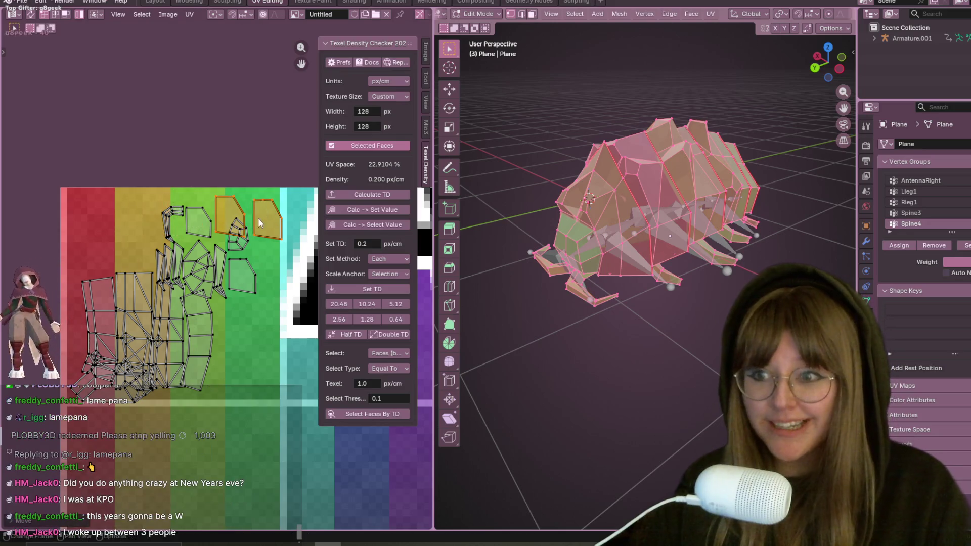
Move the long left strip up to the top-left and nudge the orange strip leftward
left_click(110, 329)
key("g")
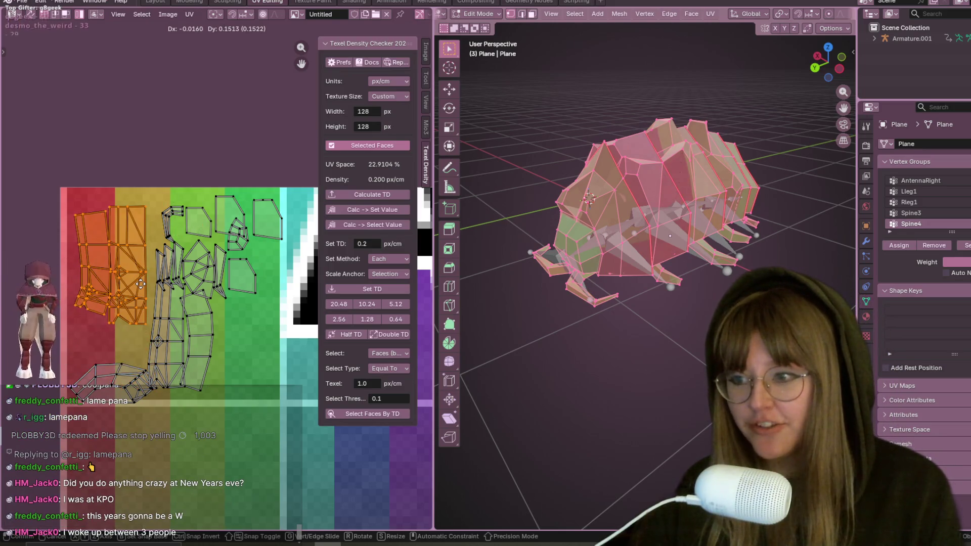
left_click(131, 268)
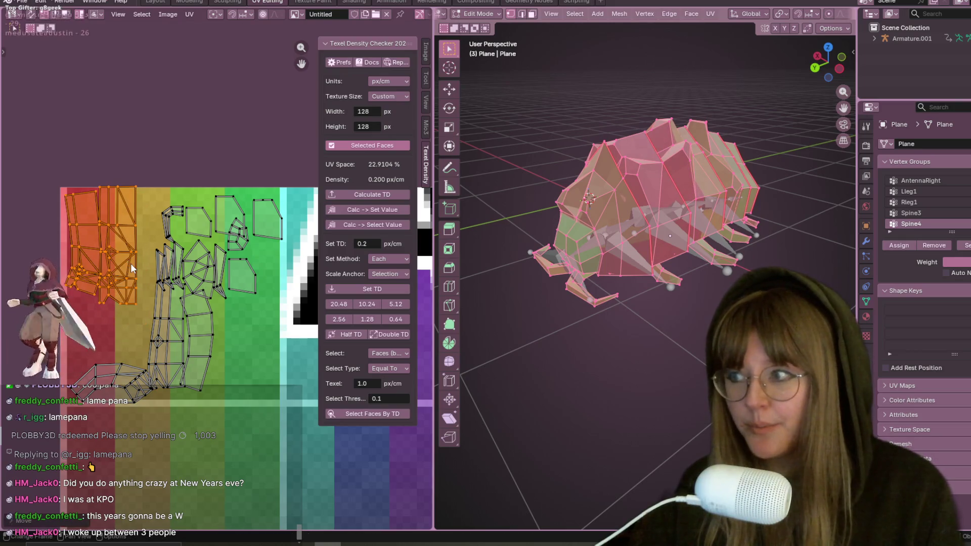
scroll(131, 268, "up", 1)
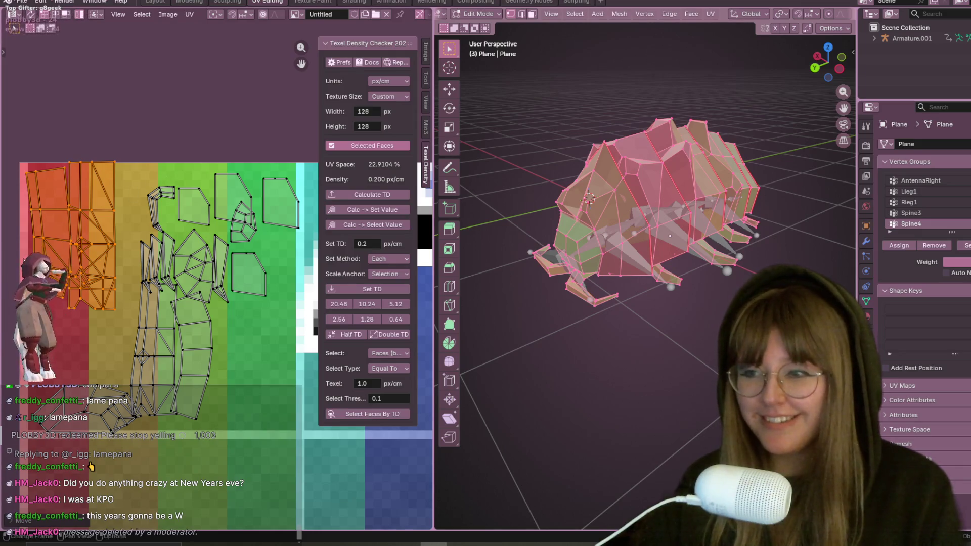
scroll(126, 166, "up", 2)
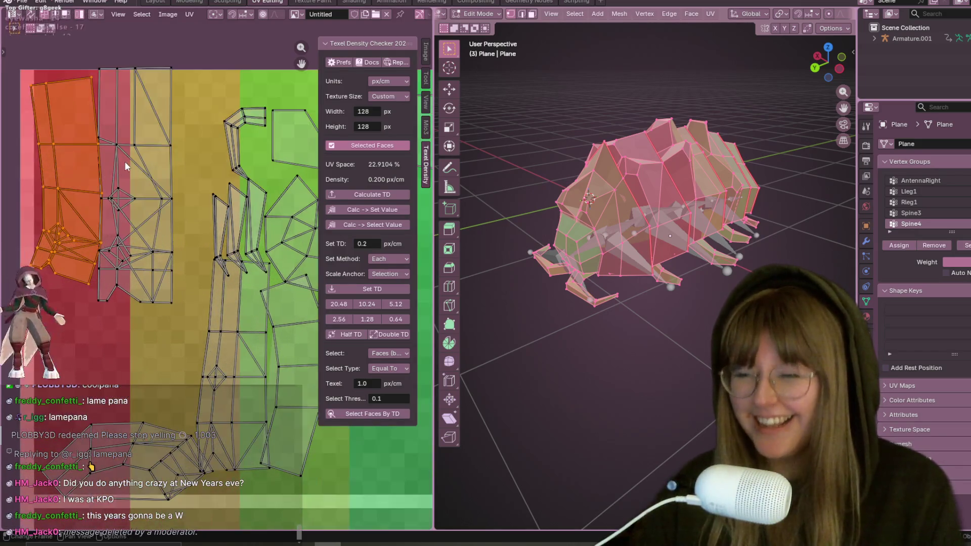
middle_click_drag(127, 166, 162, 203)
key("g")
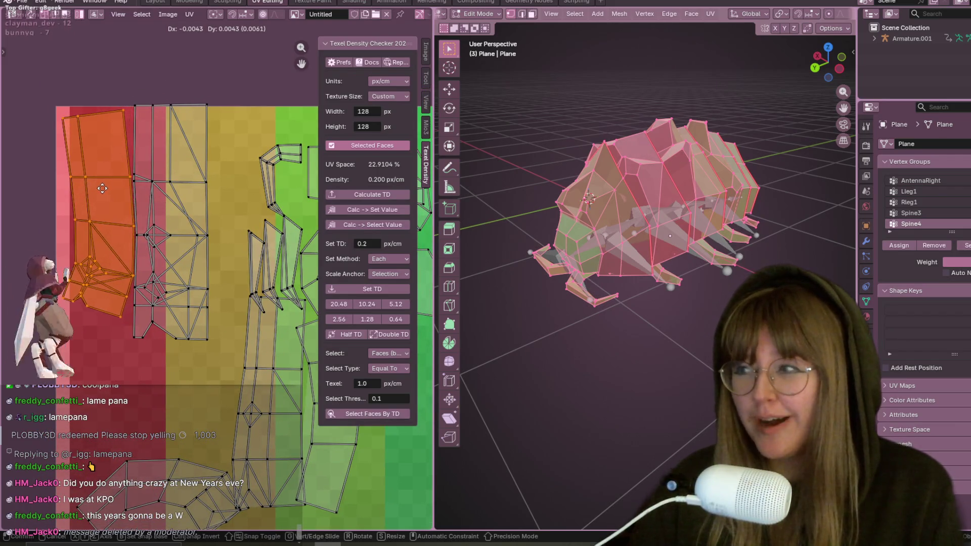
left_click(99, 189)
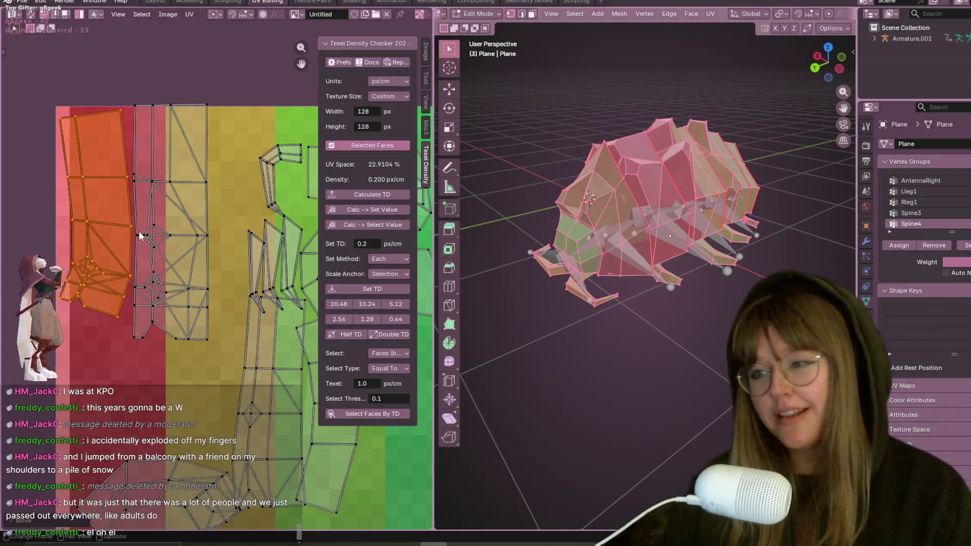
Reposition the left UV island, then move the middle island lower beside it
middle_click_drag(140, 235, 156, 270)
key("g")
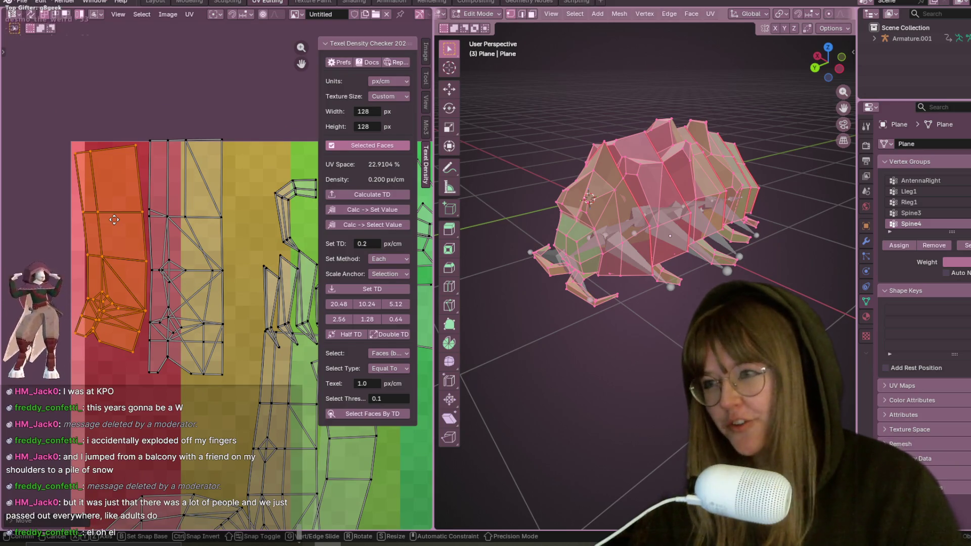
left_click(109, 219)
left_click(174, 209)
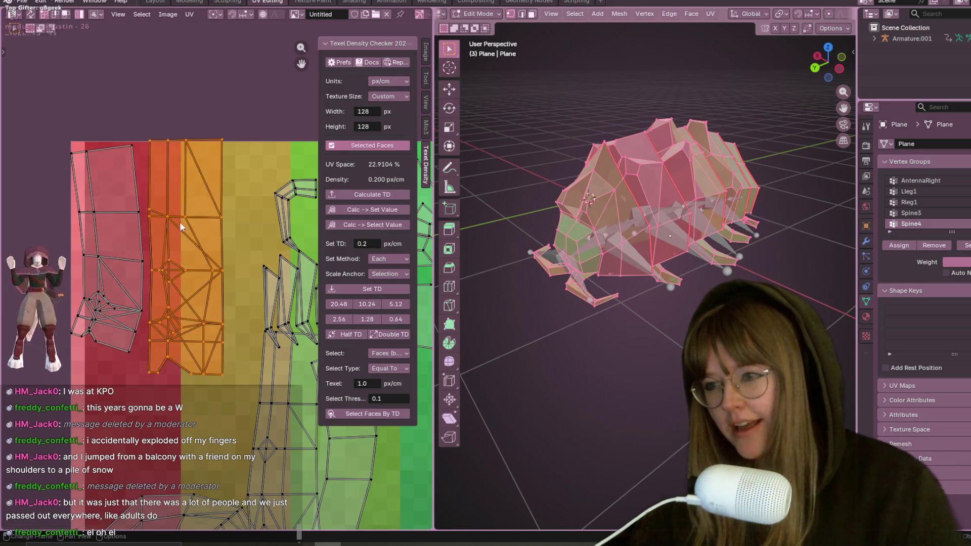
key("g")
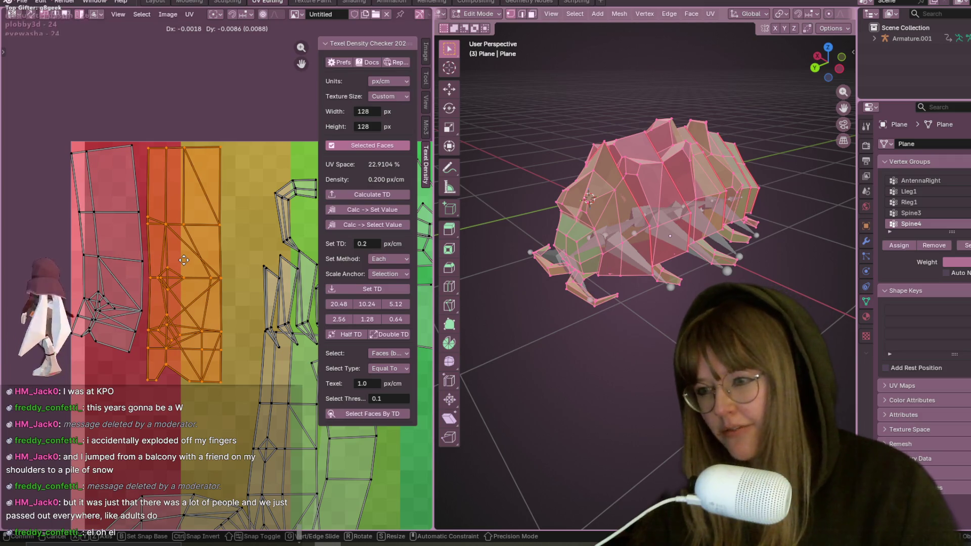
left_click(184, 260)
scroll(183, 259, "up", 2)
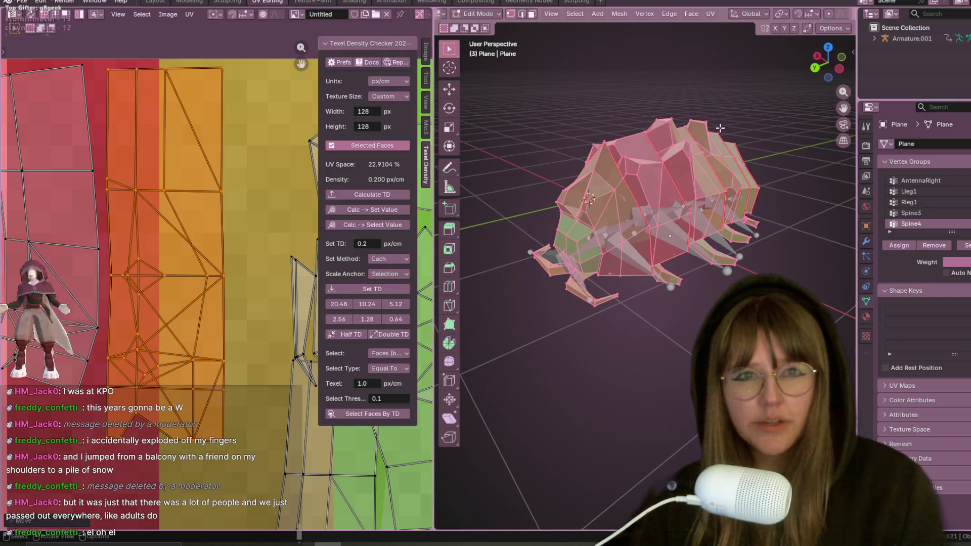
key("KP_4")
key("KP_4")
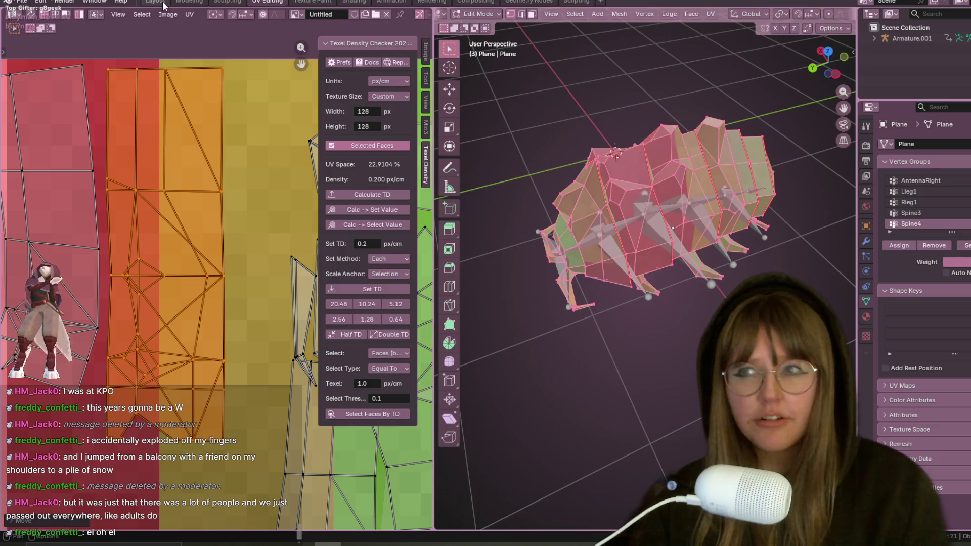
Return to the Layout workspace, hide the armature and turn on X-ray
left_click(162, 3)
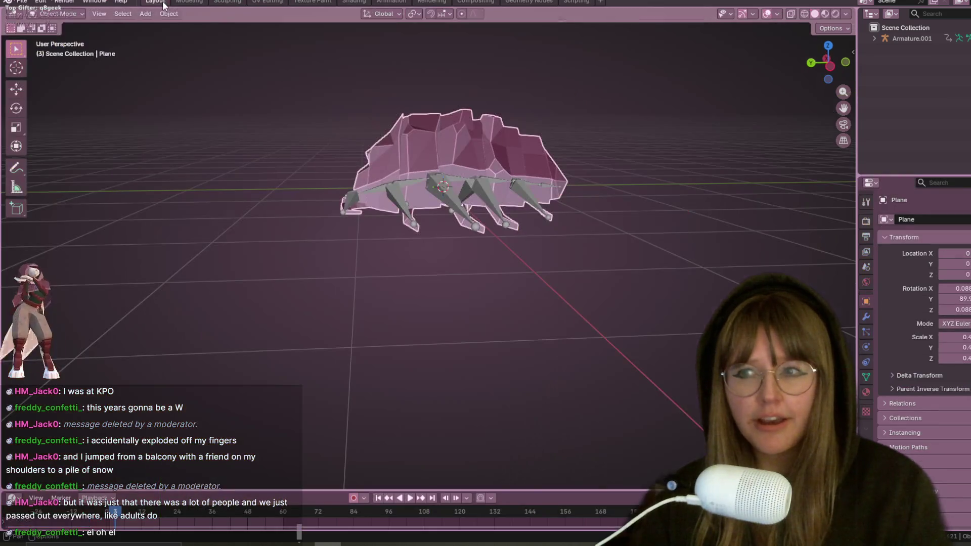
left_click(827, 13)
key("h")
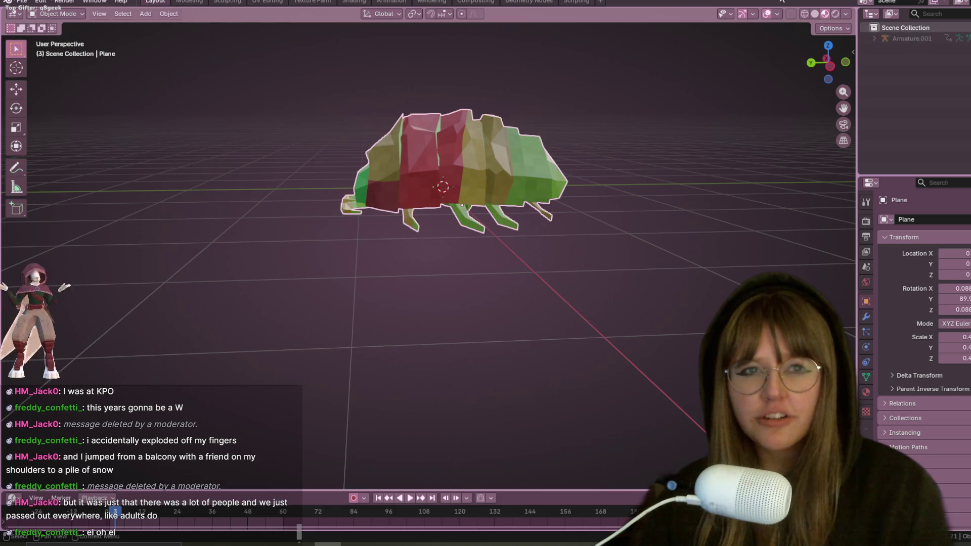
left_click(814, 14)
left_click(791, 14)
scroll(553, 242, "up", 3)
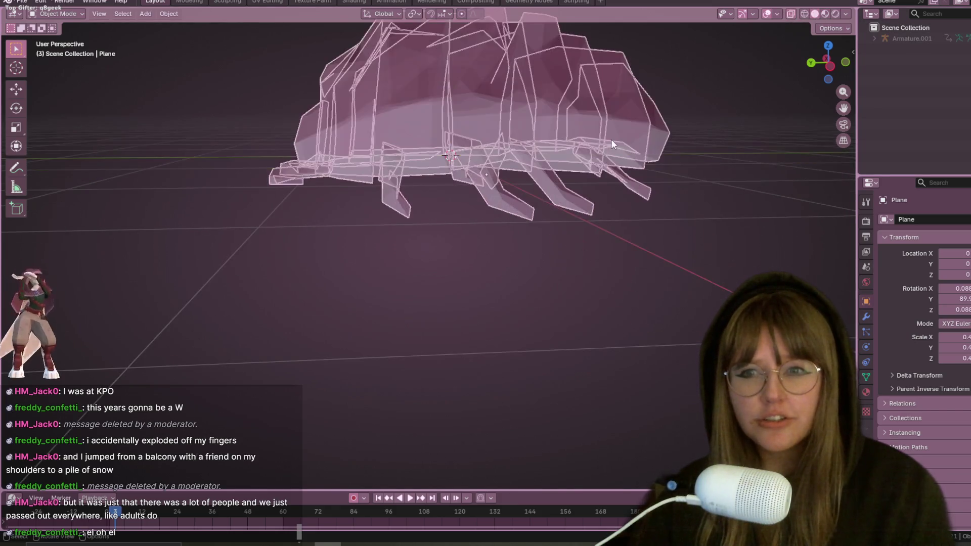
Put the pillbug mesh in Edit Mode with nothing selected and X-ray off
key("Tab")
middle_click_drag(705, 18, 598, 158)
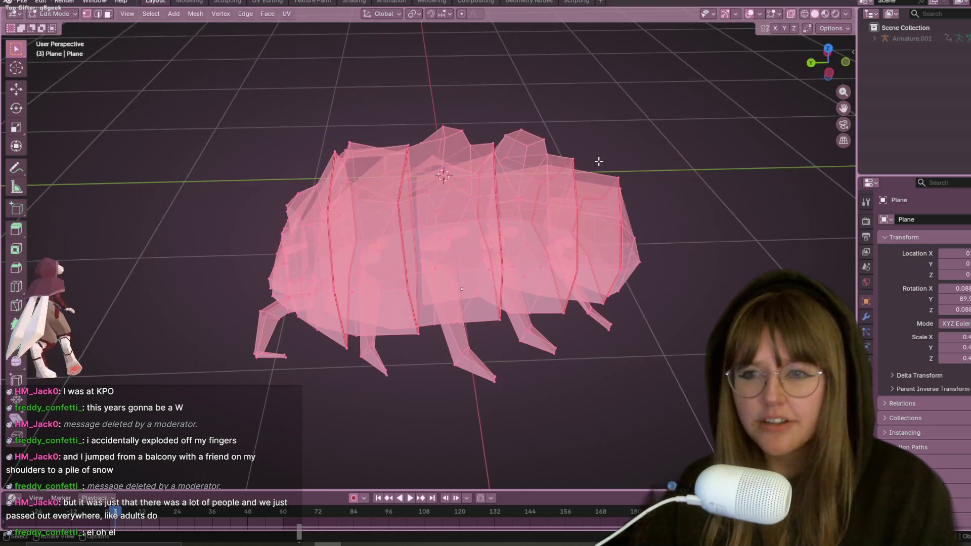
scroll(461, 167, "up", 4)
key("alt+a")
mouse_move(632, 52)
middle_mouse_down()
mouse_move(639, 193)
mouse_move(662, 146)
mouse_move(559, 182)
mouse_move(600, 103)
middle_mouse_up()
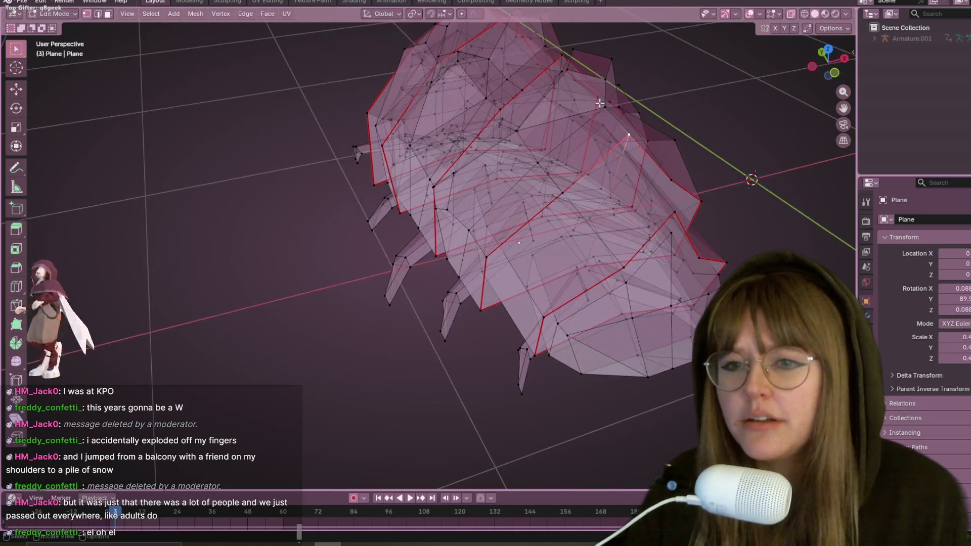
left_click(790, 15)
scroll(698, 96, "up", 8)
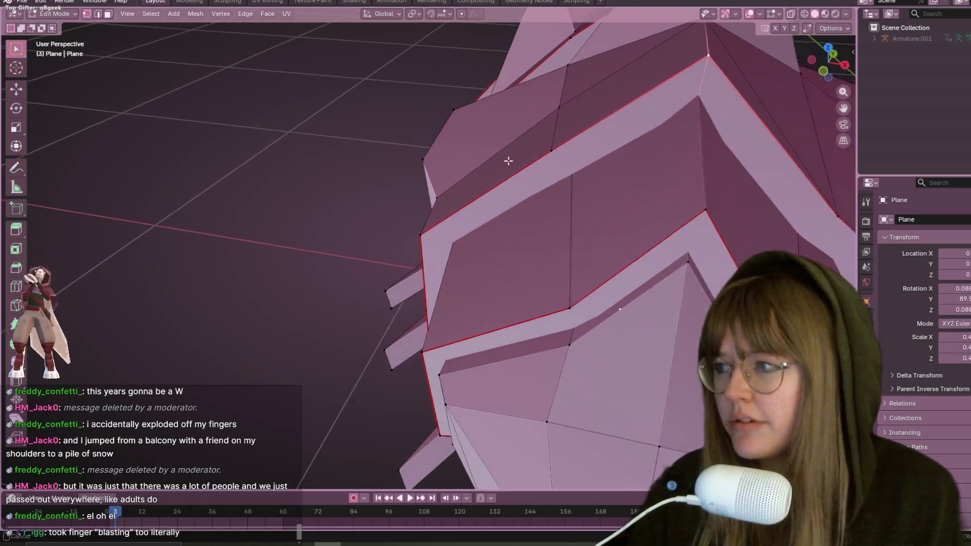
mouse_move(508, 161)
middle_mouse_down()
mouse_move(288, 253)
mouse_move(343, 240)
mouse_move(292, 257)
mouse_move(456, 85)
middle_mouse_up()
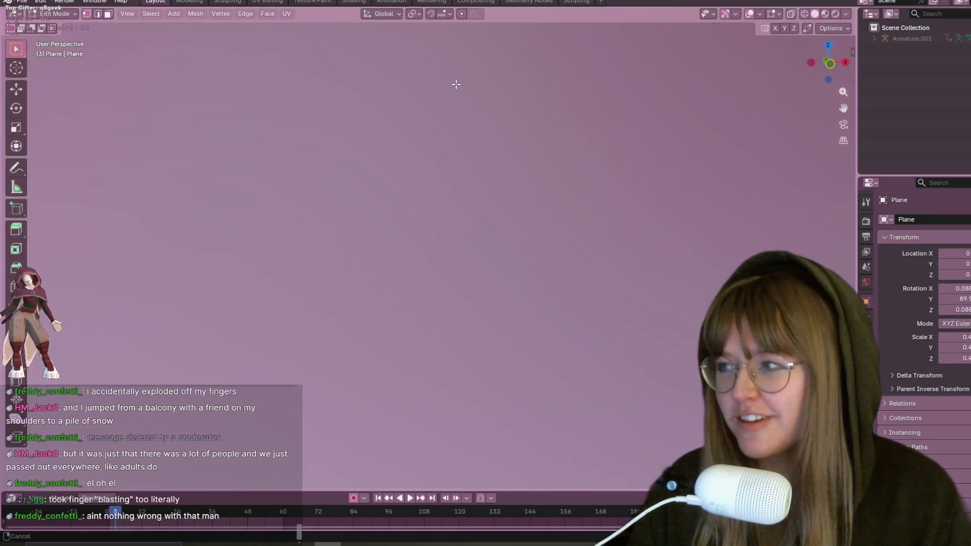
mouse_move(431, 189)
middle_mouse_down()
mouse_move(462, 184)
mouse_move(445, 167)
mouse_move(412, 219)
mouse_move(415, 231)
middle_mouse_up()
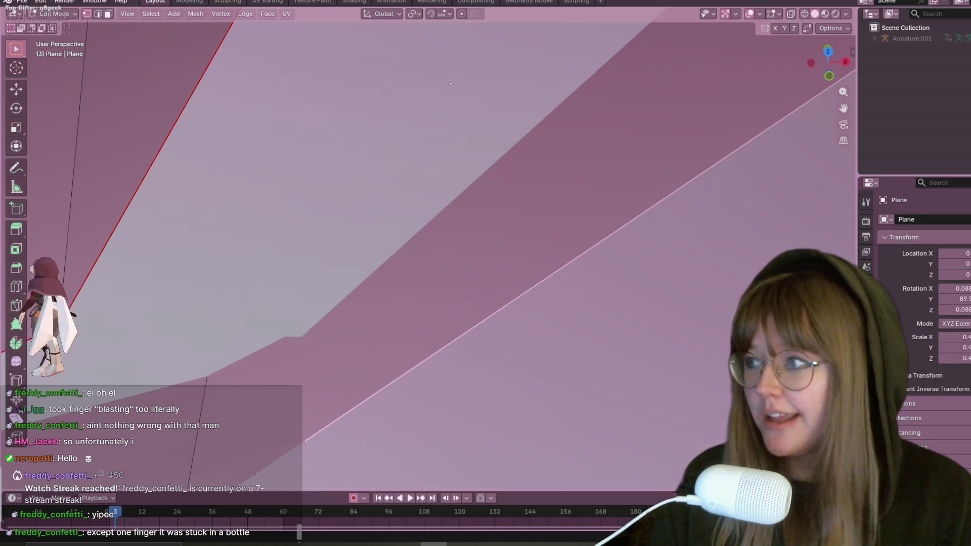
mouse_move(452, 253)
middle_mouse_down()
mouse_move(455, 192)
mouse_move(476, 223)
mouse_move(476, 130)
mouse_move(505, 162)
mouse_move(478, 107)
mouse_move(481, 91)
mouse_move(473, 165)
mouse_move(444, 228)
mouse_move(445, 304)
middle_mouse_up()
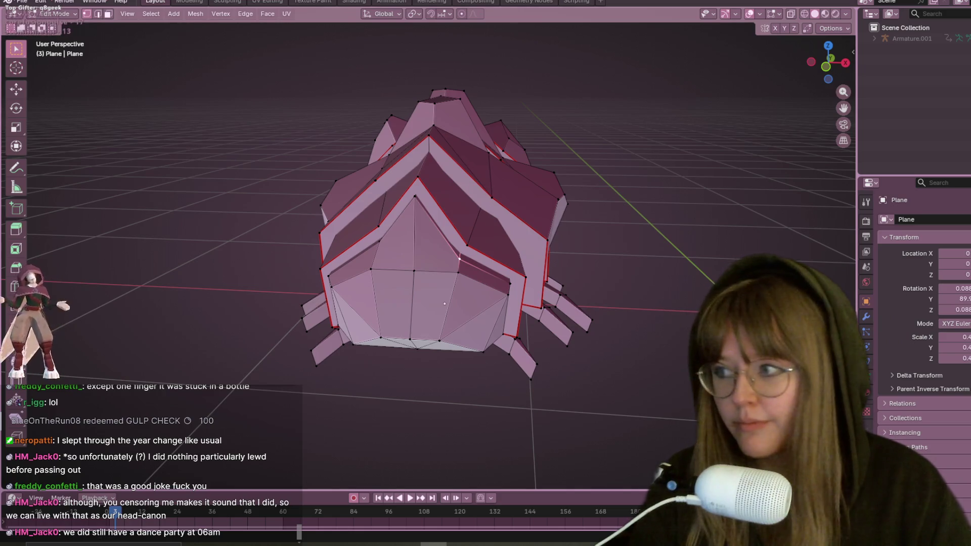
Turn on X-ray and scale part of the pillbug mesh
left_click(790, 13)
key("s")
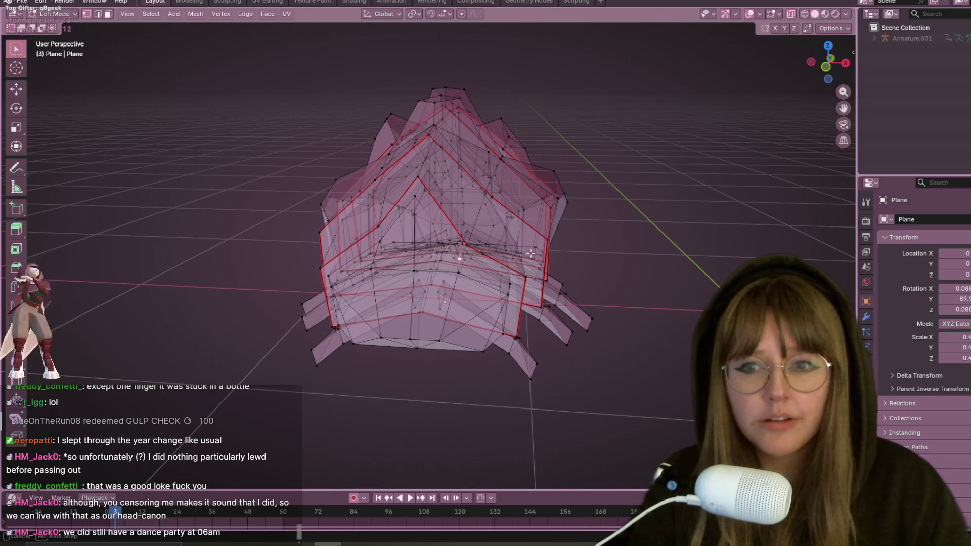
left_click(531, 253)
Orbit the mesh and switch to Material Preview to see the red, yellow and green plates
middle_click_drag(531, 253, 525, 231)
mouse_move(481, 198)
middle_mouse_down()
mouse_move(529, 147)
mouse_move(515, 121)
mouse_move(686, 70)
mouse_move(654, 102)
mouse_move(605, 122)
mouse_move(629, 110)
mouse_move(639, 121)
mouse_move(642, 100)
mouse_move(629, 98)
middle_mouse_up()
mouse_move(600, 172)
middle_mouse_down()
mouse_move(616, 101)
mouse_move(622, 117)
mouse_move(620, 86)
mouse_move(535, 130)
mouse_move(496, 127)
mouse_move(543, 86)
mouse_move(558, 104)
middle_mouse_up()
scroll(621, 86, "down", 6)
scroll(535, 130, "up", 4)
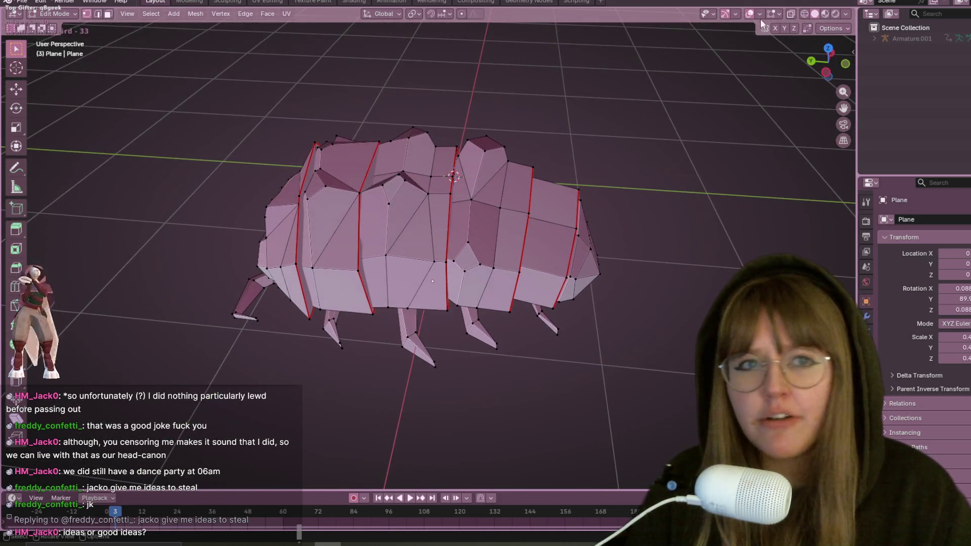
left_click(824, 14)
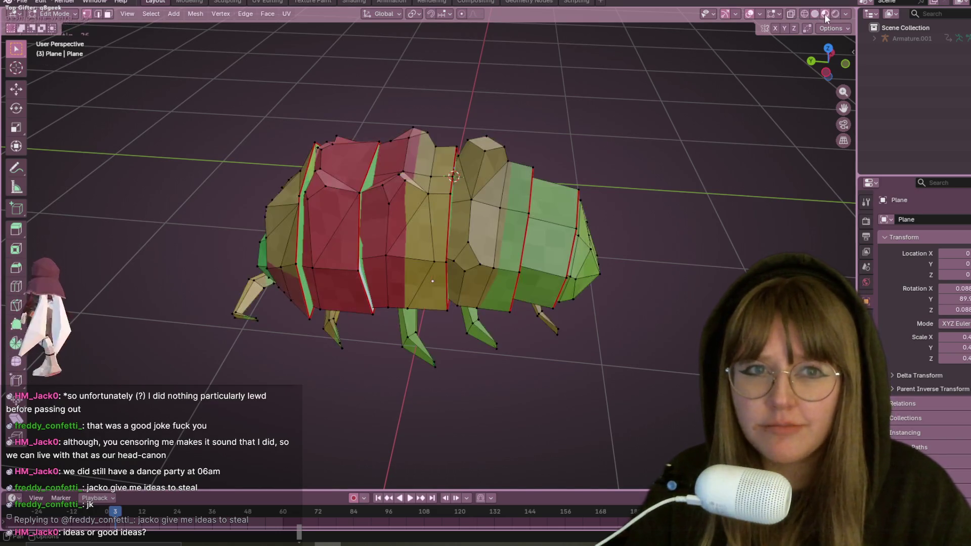
Turn on X-ray for the coloured pillbug mesh and briefly play its animation
mouse_move(587, 217)
middle_mouse_down()
mouse_move(674, 210)
mouse_move(711, 238)
mouse_move(704, 250)
mouse_move(689, 202)
mouse_move(488, 231)
middle_mouse_up()
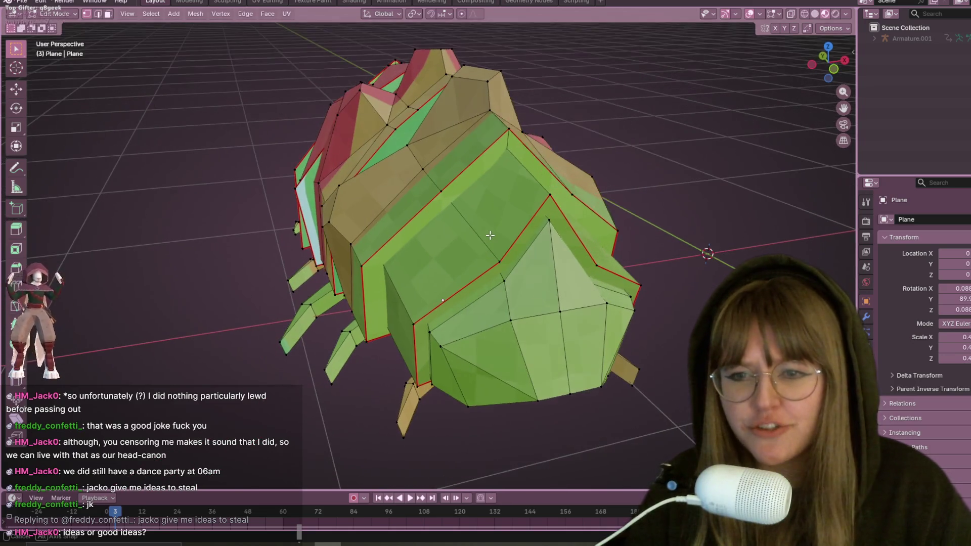
left_click(790, 15)
mouse_move(657, 172)
middle_mouse_down()
mouse_move(641, 162)
mouse_move(721, 201)
mouse_move(559, 172)
middle_mouse_up()
key("space")
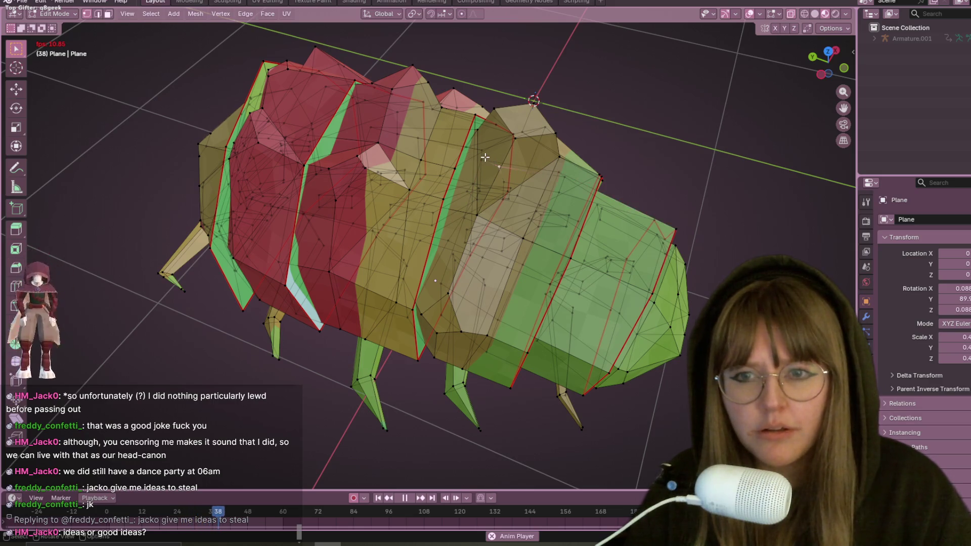
middle_click_drag(542, 163, 504, 145)
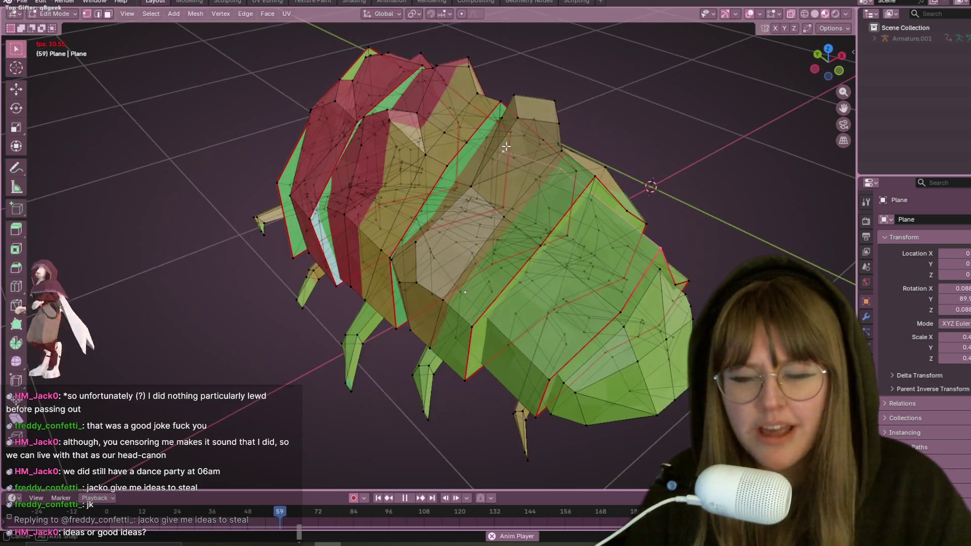
key("Escape")
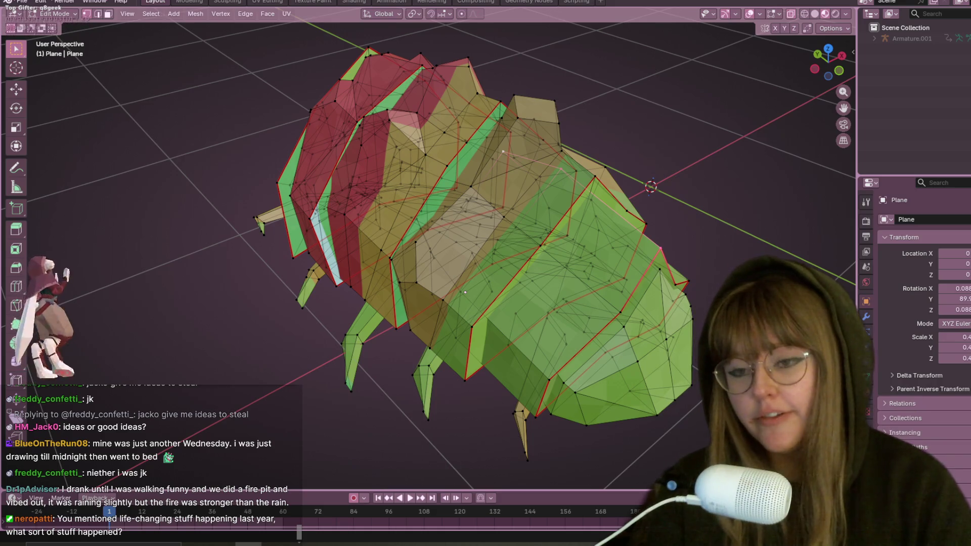
Orbit around the see-through mesh to inspect it, briefly bringing up the Edge menu
middle_click_drag(485, 172, 514, 156)
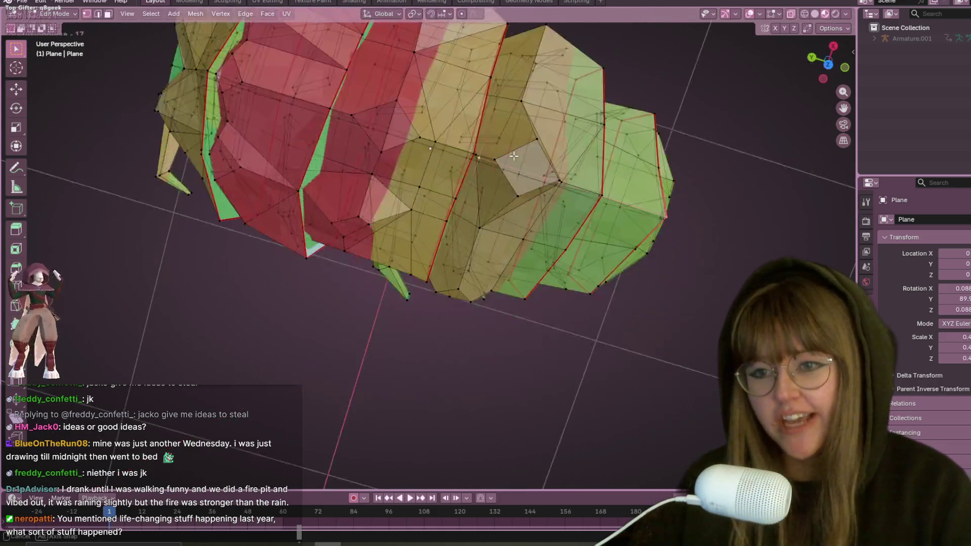
mouse_move(451, 240)
middle_mouse_down()
mouse_move(501, 70)
mouse_move(518, 98)
mouse_move(468, 104)
mouse_move(497, 55)
middle_mouse_up()
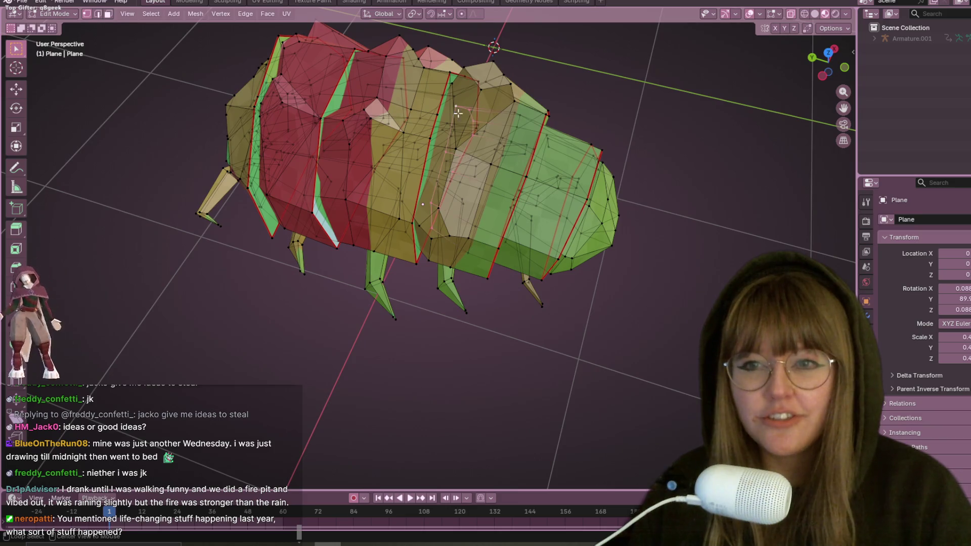
mouse_move(455, 109)
middle_mouse_down()
mouse_move(537, 104)
mouse_move(519, 121)
middle_mouse_up()
right_click(480, 111)
mouse_move(586, 180)
middle_mouse_down()
mouse_move(577, 126)
mouse_move(512, 160)
middle_mouse_up()
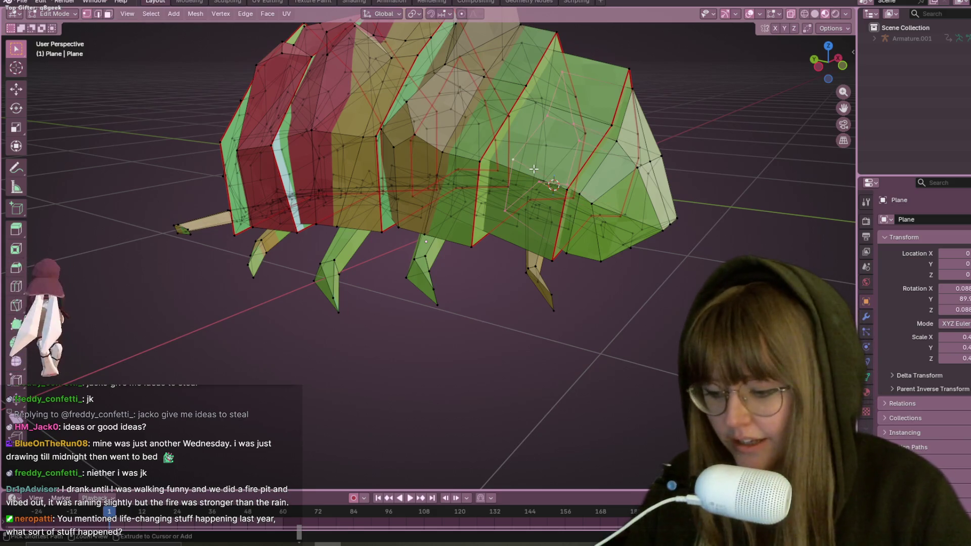
key("ctrl+e")
middle_click_drag(533, 168, 647, 261)
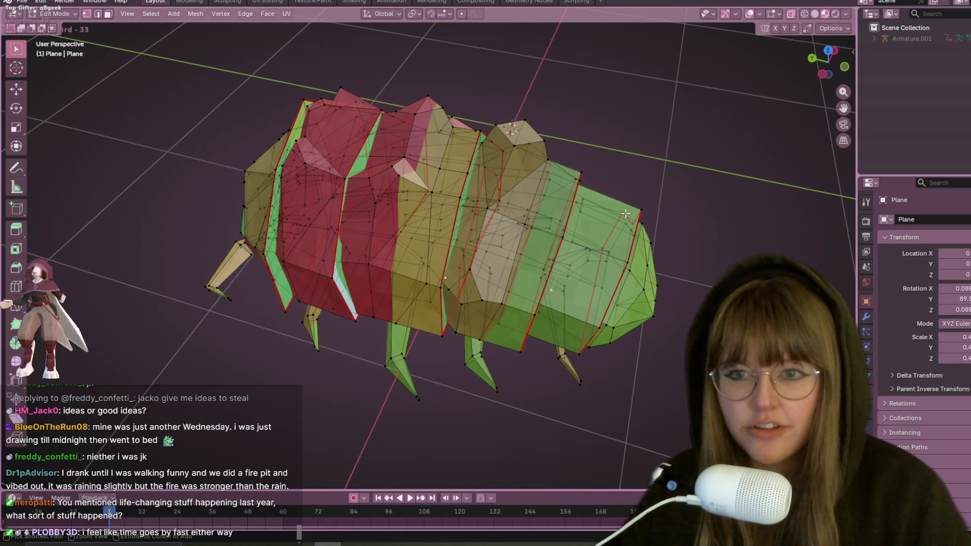
mouse_move(625, 214)
middle_mouse_down()
mouse_move(579, 130)
mouse_move(611, 199)
middle_mouse_up()
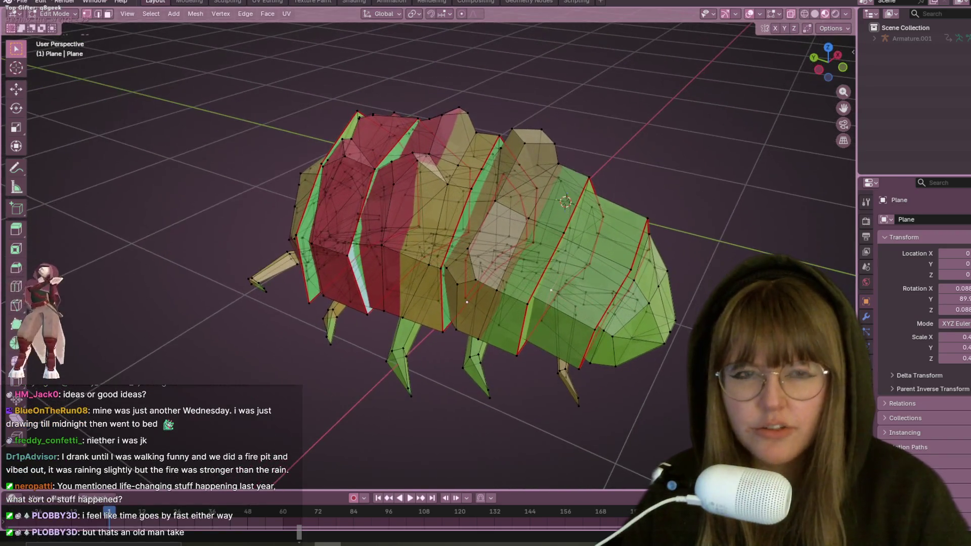
Turn X-ray off and switch the viewport back to Solid shading
left_click(791, 14)
left_click_drag(827, 58, 804, 59)
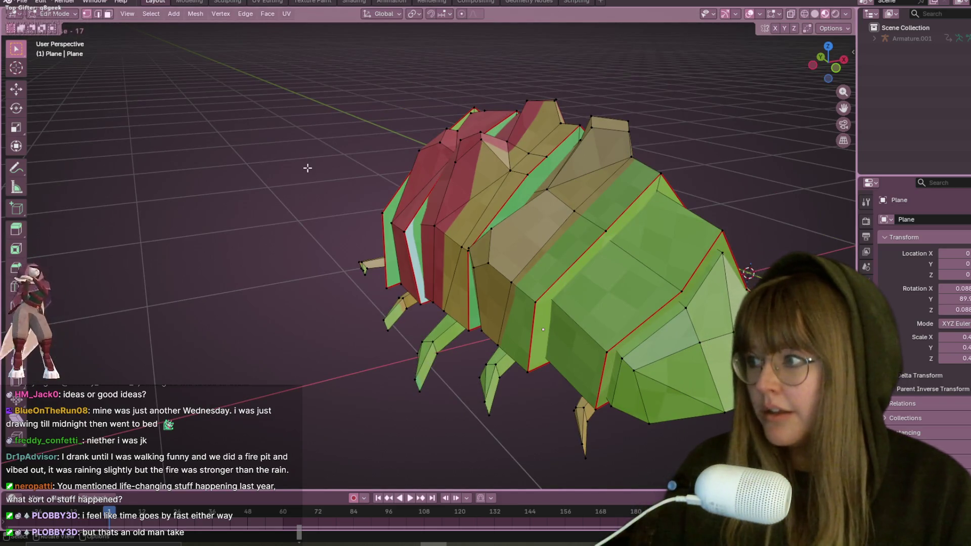
middle_click_drag(307, 168, 374, 172)
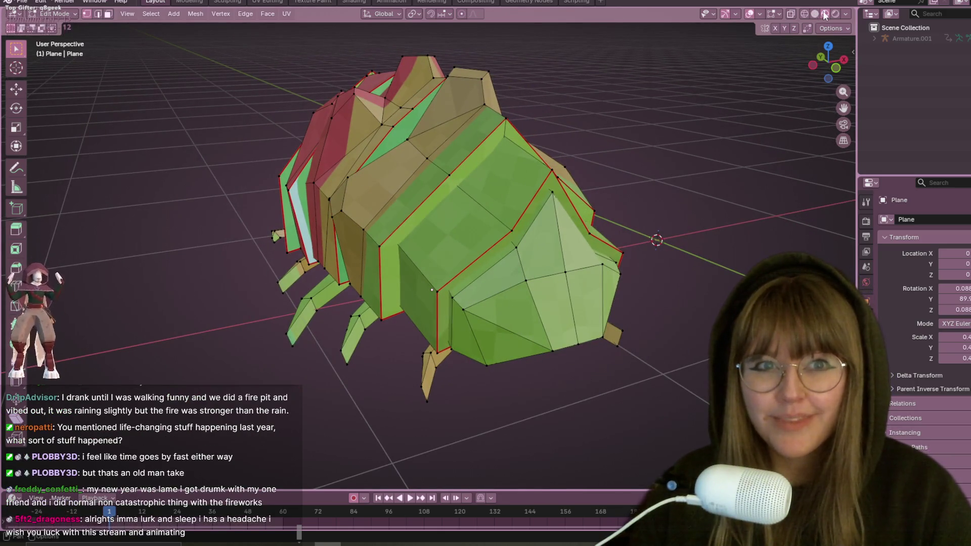
left_click(814, 14)
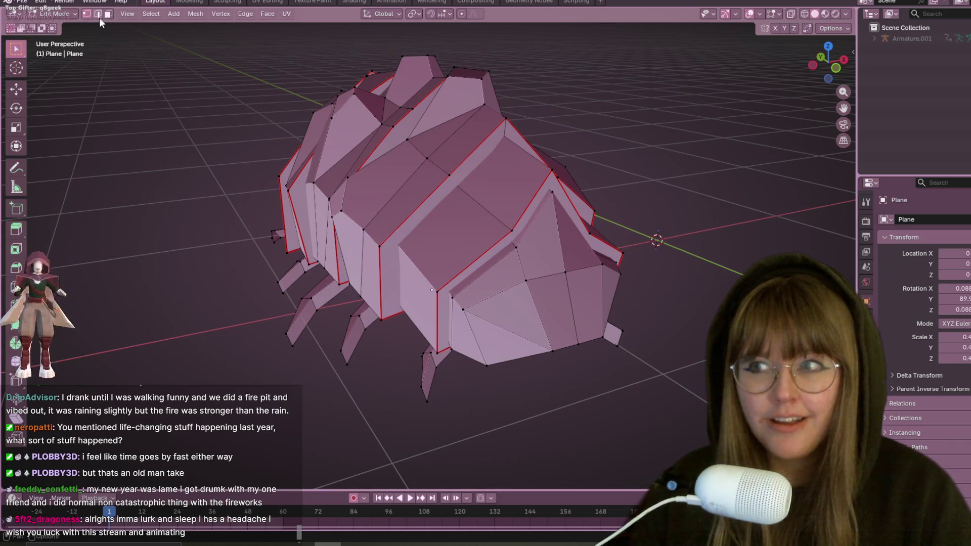
Turn X-ray on, switch to Face select mode, and pick the first stray interior faces
left_click(792, 14)
mouse_move(617, 96)
middle_mouse_down()
mouse_move(559, 87)
mouse_move(480, 96)
middle_mouse_up()
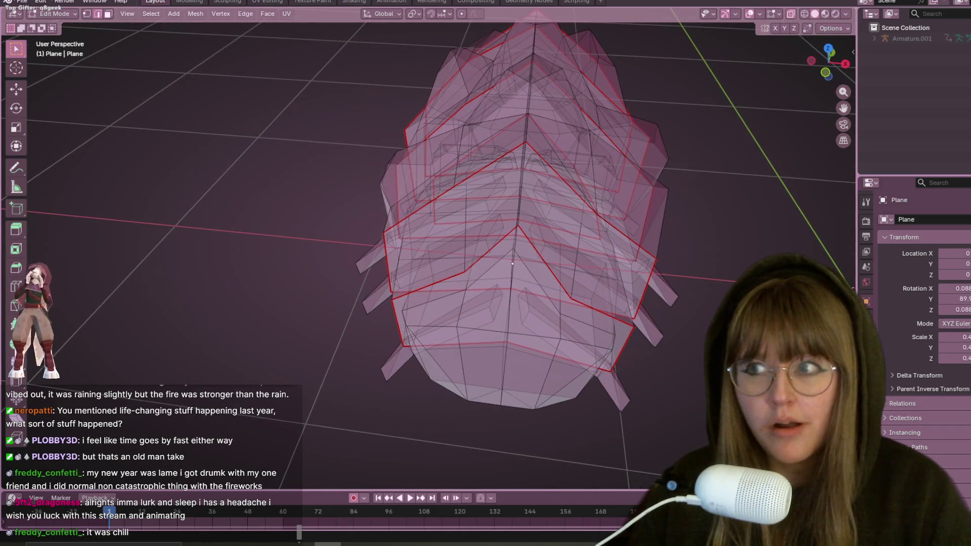
left_click(108, 13)
mouse_move(546, 303)
middle_mouse_down()
mouse_move(542, 204)
mouse_move(426, 235)
middle_mouse_up()
scroll(418, 227, "down", 3)
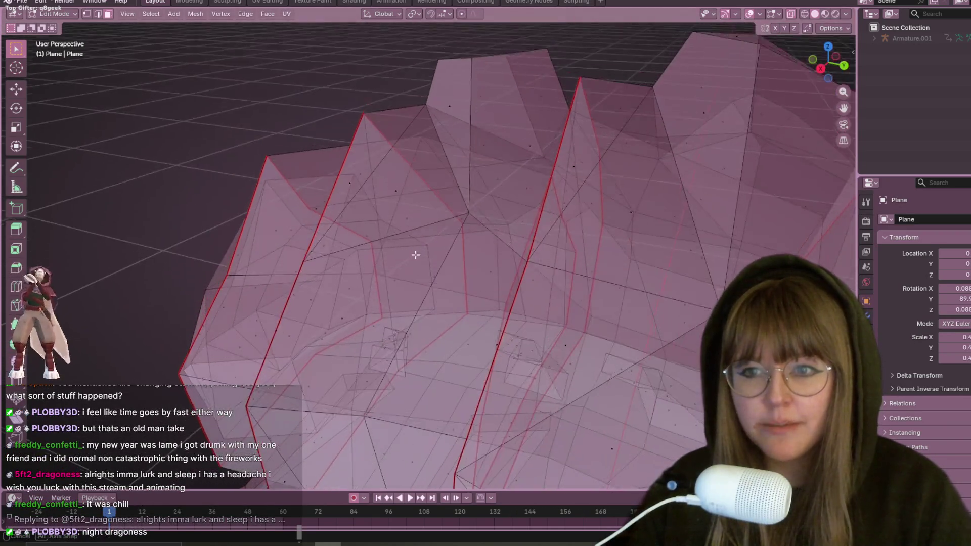
left_click(414, 252)
middle_click_drag(415, 253, 492, 319)
scroll(492, 320, "up", 5)
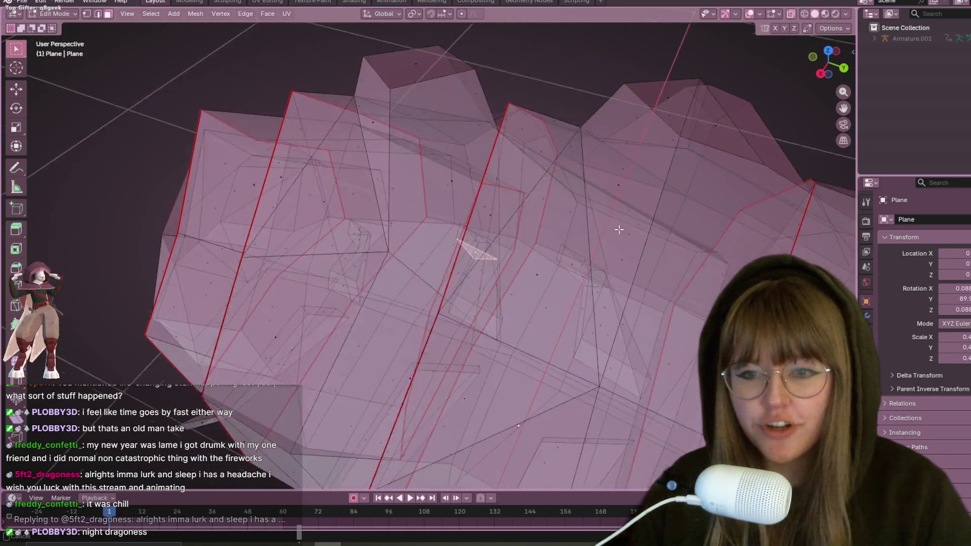
left_click(447, 265)
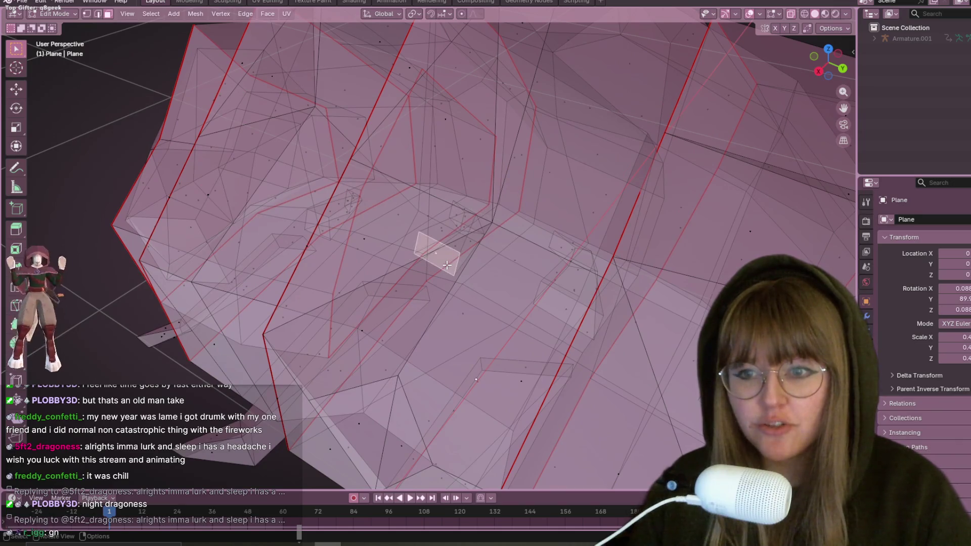
Add the remaining stray faces inside the body, up to the tail, to the selection
left_click(315, 221, "shift")
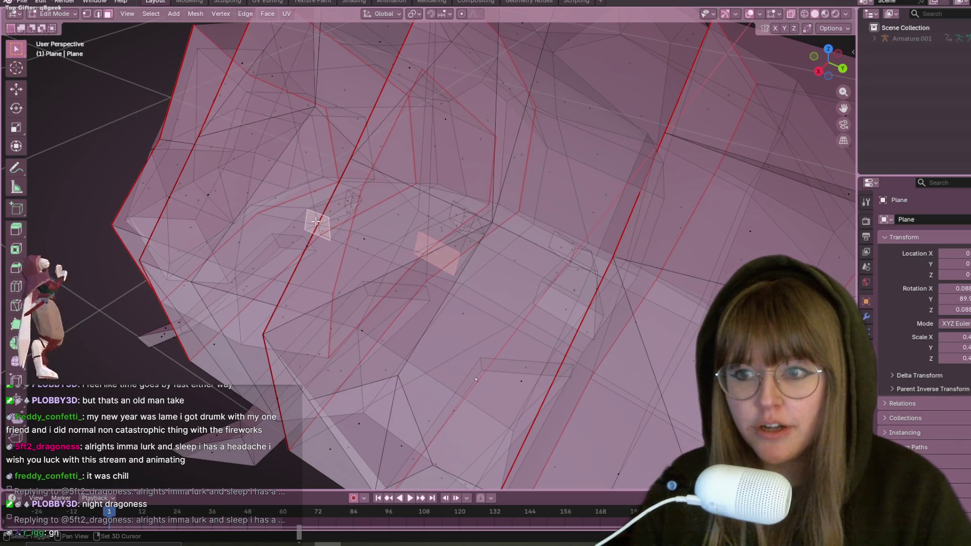
left_click(284, 237, "shift")
left_click(419, 292, "shift")
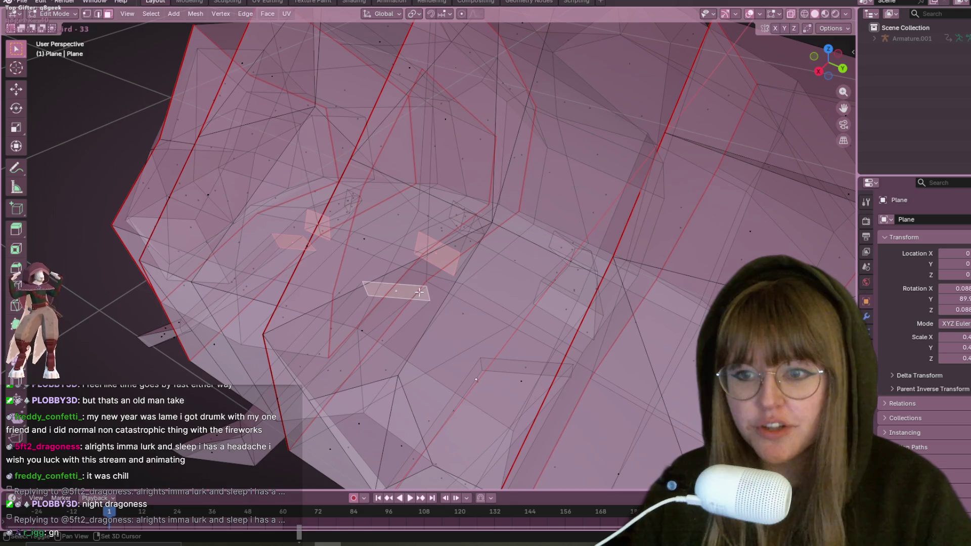
left_click(567, 319, "shift")
scroll(567, 319, "down", 5)
mouse_move(589, 303)
middle_mouse_down()
mouse_move(596, 299)
mouse_move(296, 271)
mouse_move(371, 272)
mouse_move(233, 282)
mouse_move(563, 282)
middle_mouse_up()
left_click(297, 272, "shift")
scroll(233, 282, "up", 5)
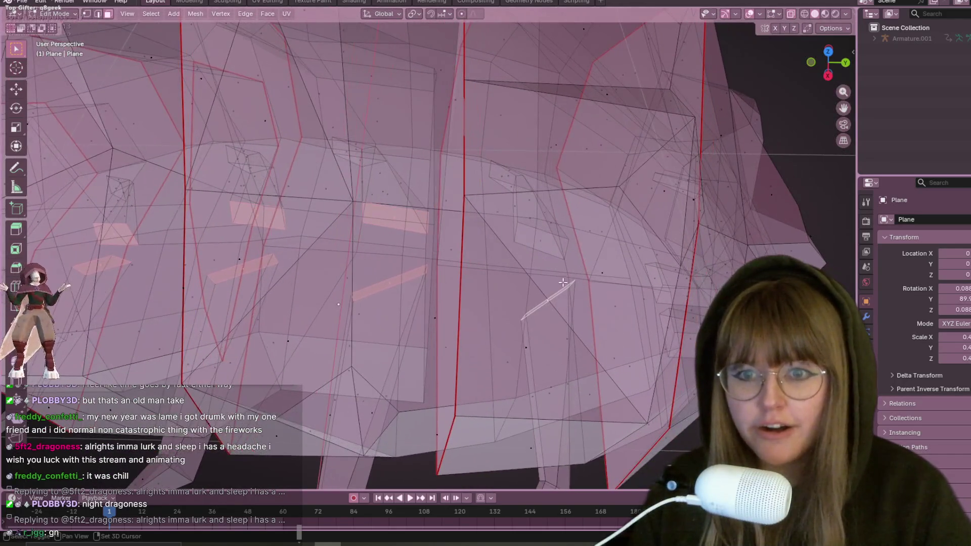
left_click(547, 239, "shift")
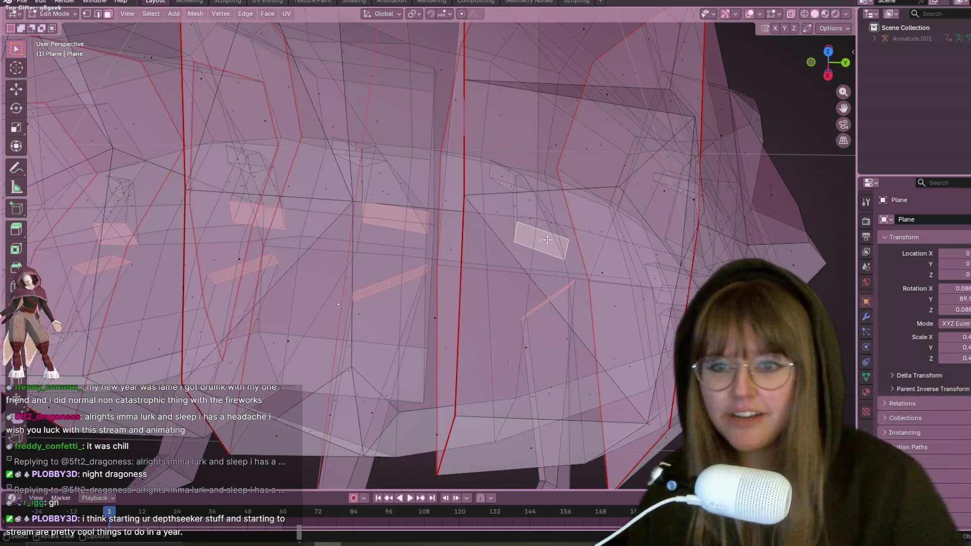
middle_click_drag(547, 240, 628, 226)
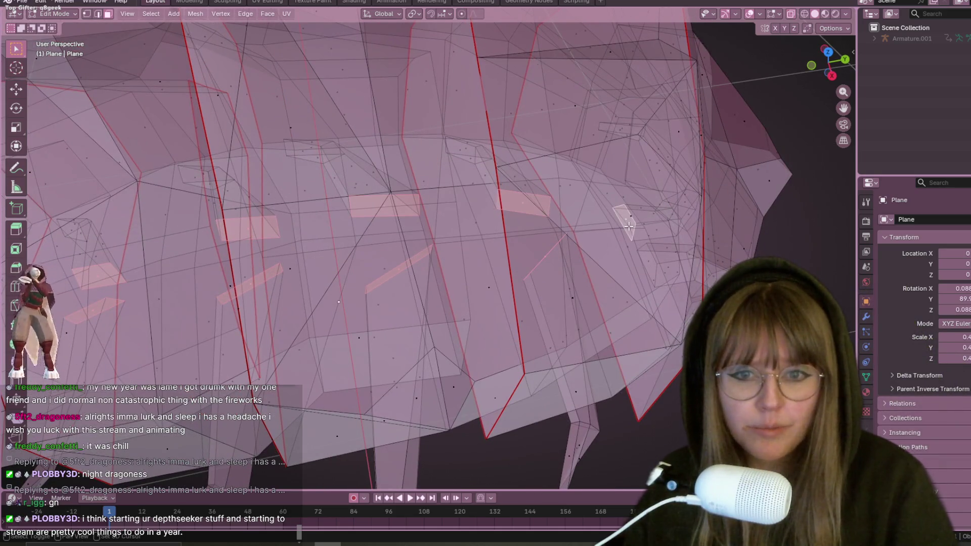
left_click(652, 265, "shift")
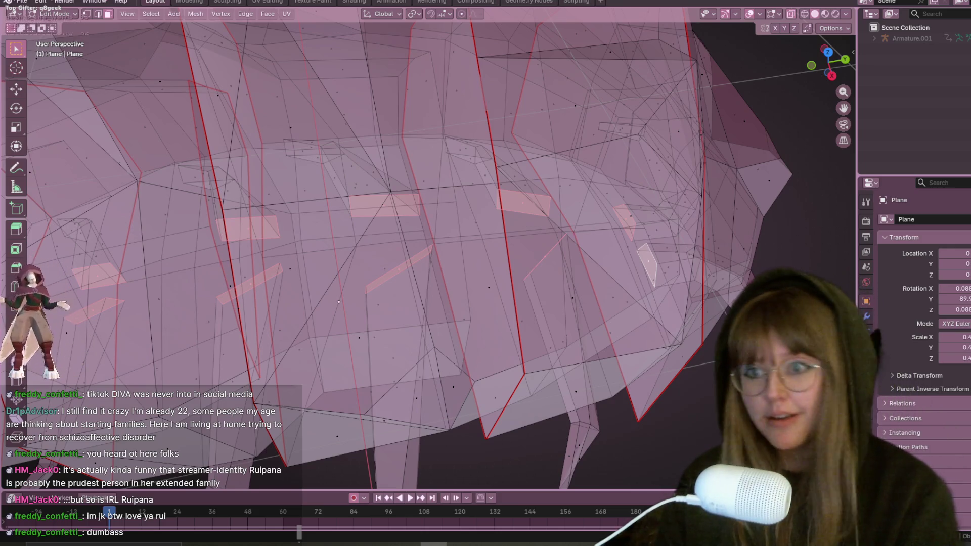
Delete the selected stray faces with X > Faces
middle_click_drag(713, 275, 748, 263, "shift")
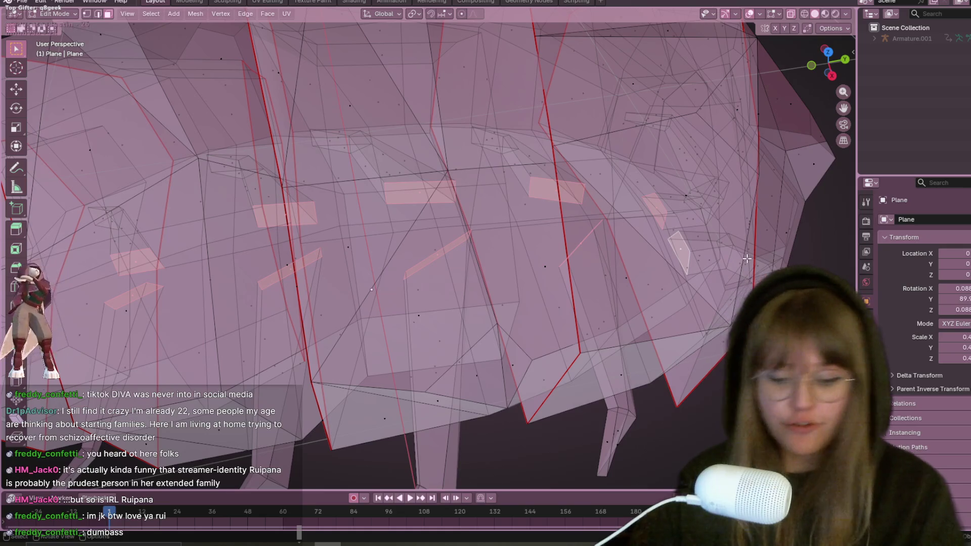
key("x")
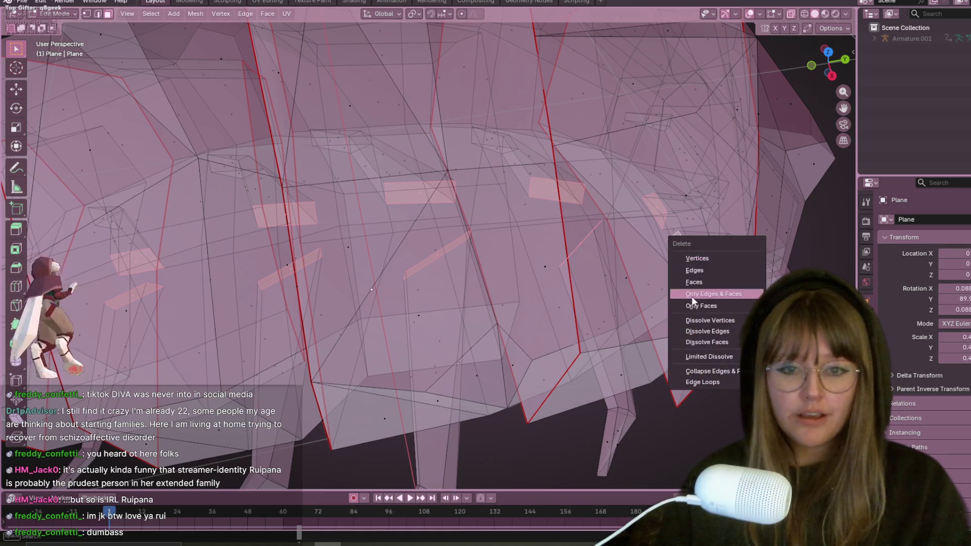
left_click(679, 282)
scroll(791, 147, "down", 5)
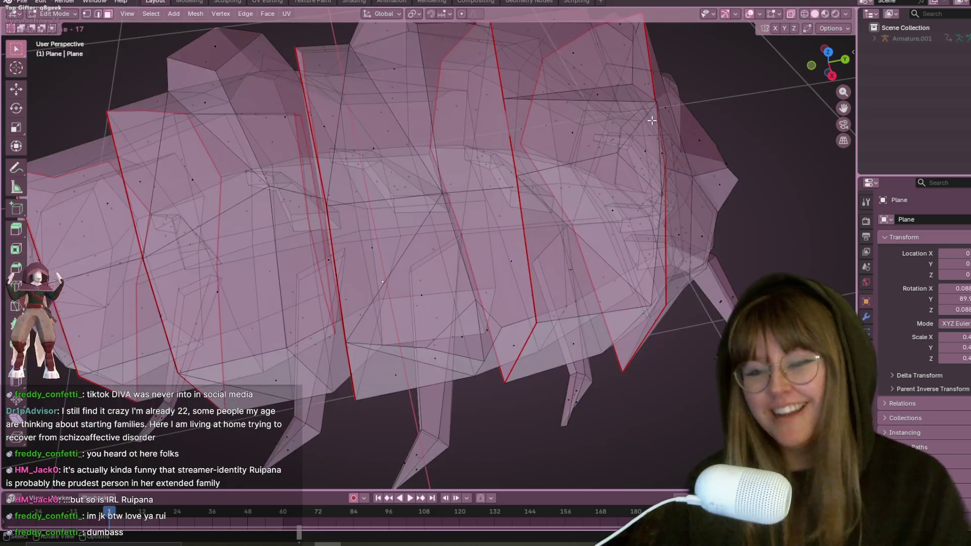
Inspect the cleaned mesh from several angles, toggling X-ray off and back on with Alt+Z
middle_click_drag(791, 147, 784, 156)
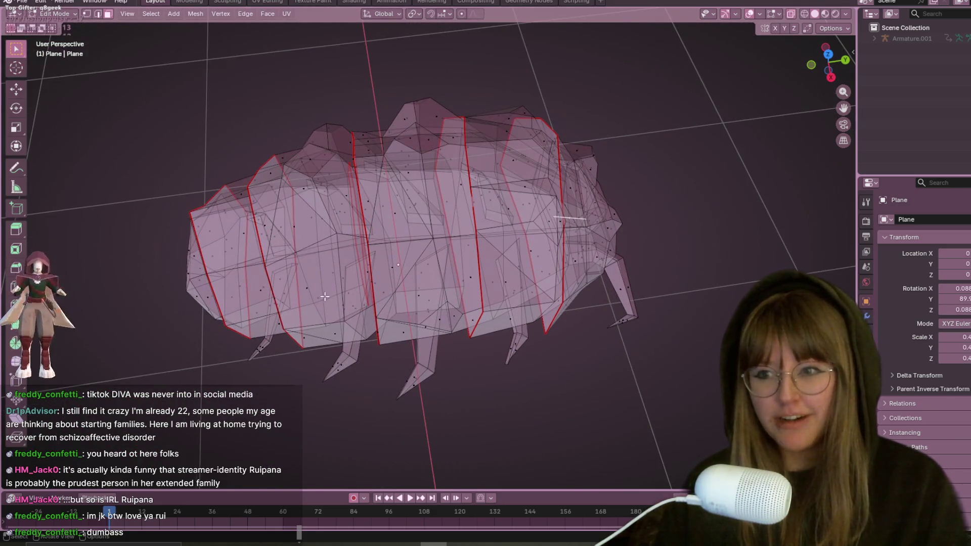
mouse_move(586, 213)
middle_mouse_down()
mouse_move(567, 220)
mouse_move(666, 270)
mouse_move(473, 295)
mouse_move(656, 308)
mouse_move(620, 307)
mouse_move(616, 291)
middle_mouse_up()
key("alt+z")
scroll(611, 306, "down", 6)
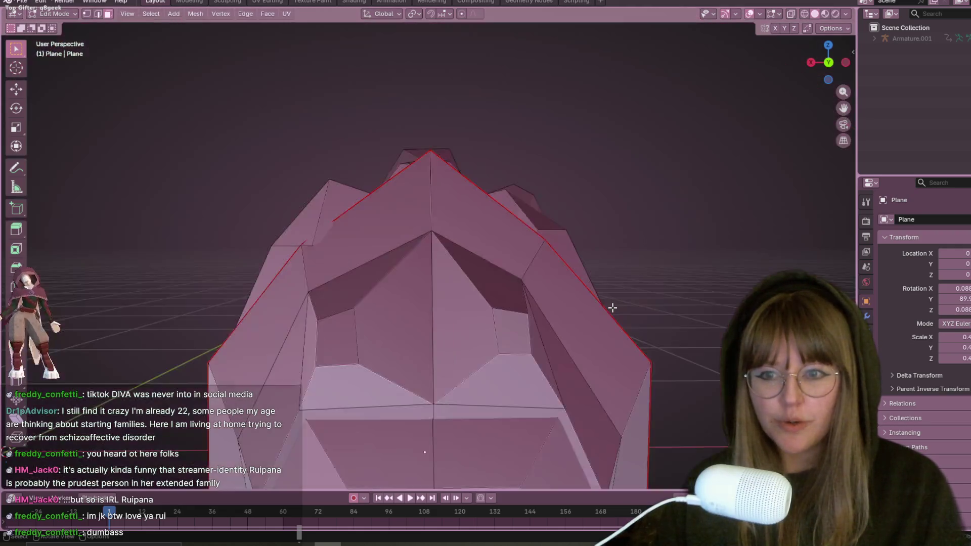
middle_click_drag(599, 324, 727, 101)
key("alt+z")
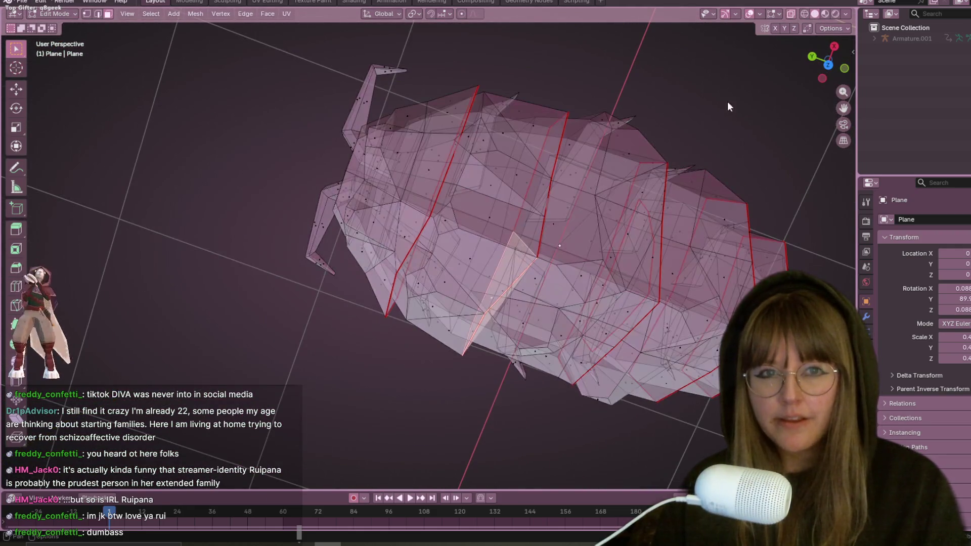
mouse_move(443, 191)
middle_mouse_down()
mouse_move(427, 156)
mouse_move(333, 141)
mouse_move(347, 138)
mouse_move(472, 261)
mouse_move(321, 156)
mouse_move(290, 190)
mouse_move(393, 221)
mouse_move(511, 217)
mouse_move(571, 230)
mouse_move(566, 242)
mouse_move(585, 262)
mouse_move(609, 242)
mouse_move(568, 303)
mouse_move(604, 232)
mouse_move(647, 191)
mouse_move(645, 232)
middle_mouse_up()
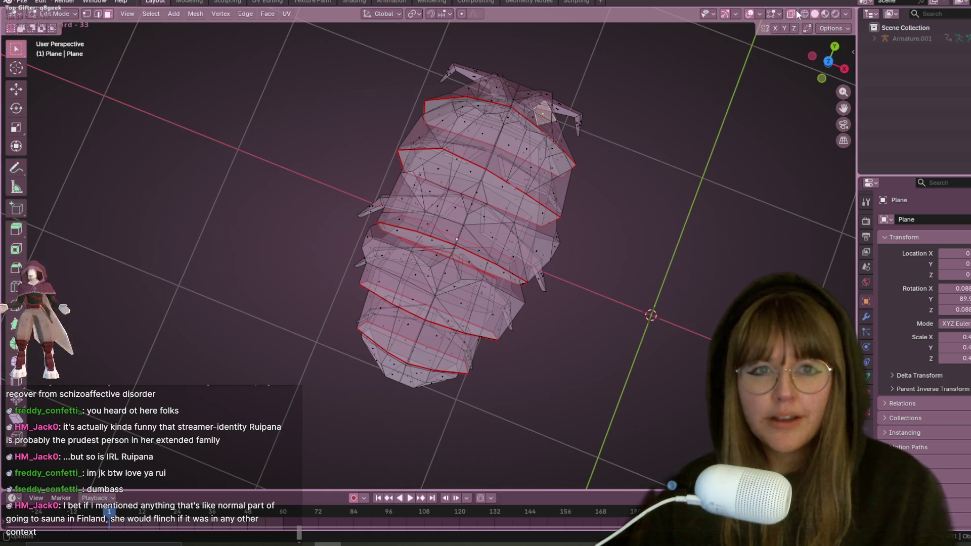
Turn X-ray off, add a face on the mesh's left to the selection, and inspect the solid surface
key("alt+z")
mouse_move(505, 323)
middle_mouse_down()
mouse_move(496, 340)
mouse_move(376, 192)
middle_mouse_up()
left_click(319, 216, "shift")
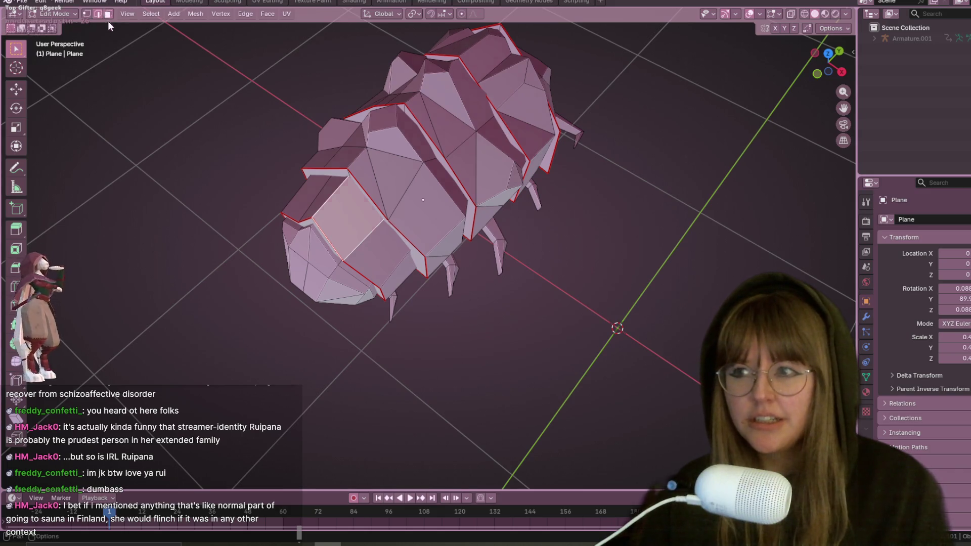
mouse_move(355, 223)
middle_mouse_down()
mouse_move(414, 216)
mouse_move(348, 212)
middle_mouse_up()
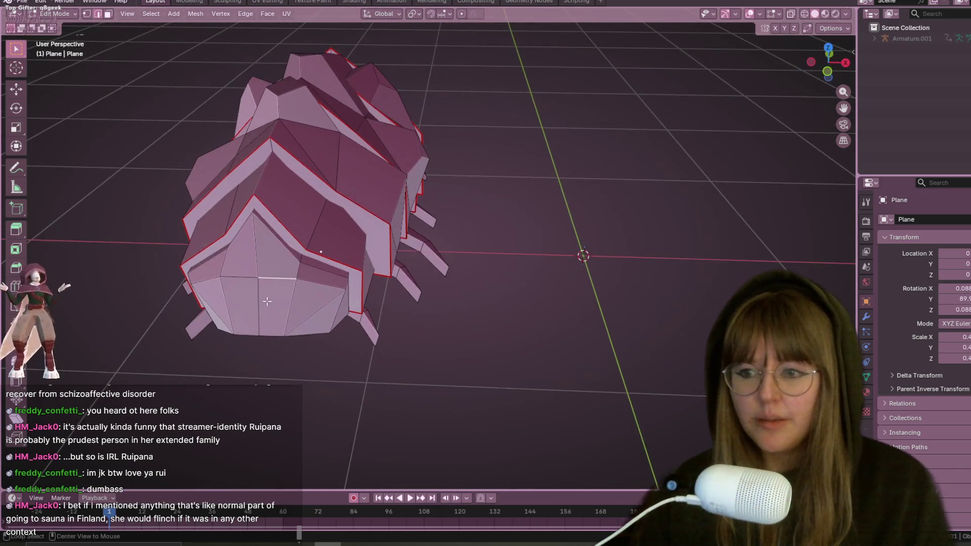
key("ctrl+e")
key("Escape")
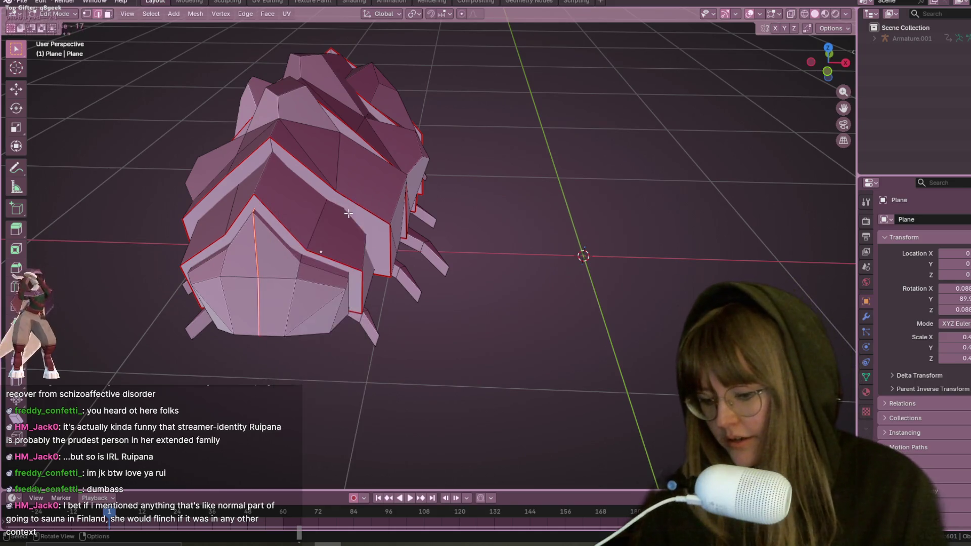
mouse_move(353, 212)
middle_mouse_down()
mouse_move(429, 196)
mouse_move(425, 115)
mouse_move(391, 287)
mouse_move(412, 243)
mouse_move(408, 208)
mouse_move(403, 277)
middle_mouse_up()
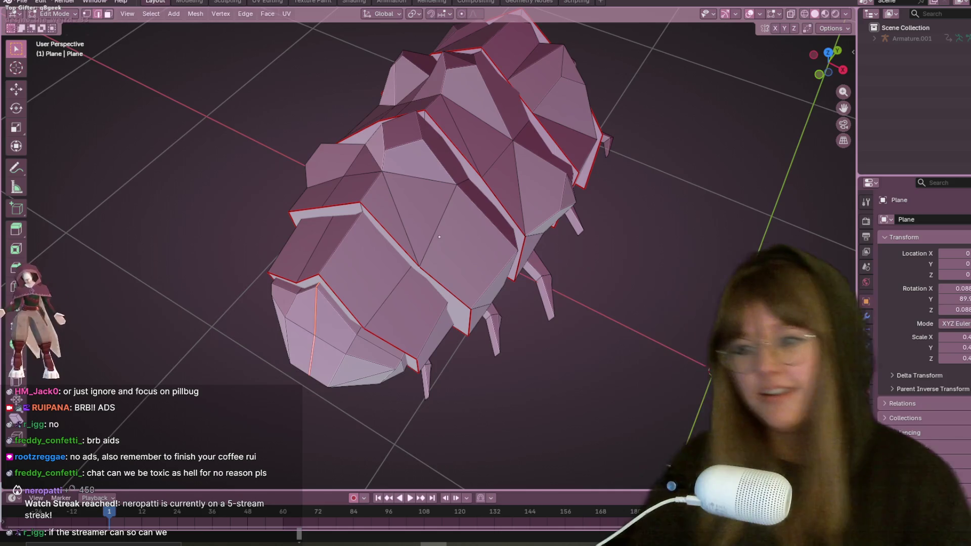
Mark an edge on the pillbug's front segment as a seam
left_click(348, 252)
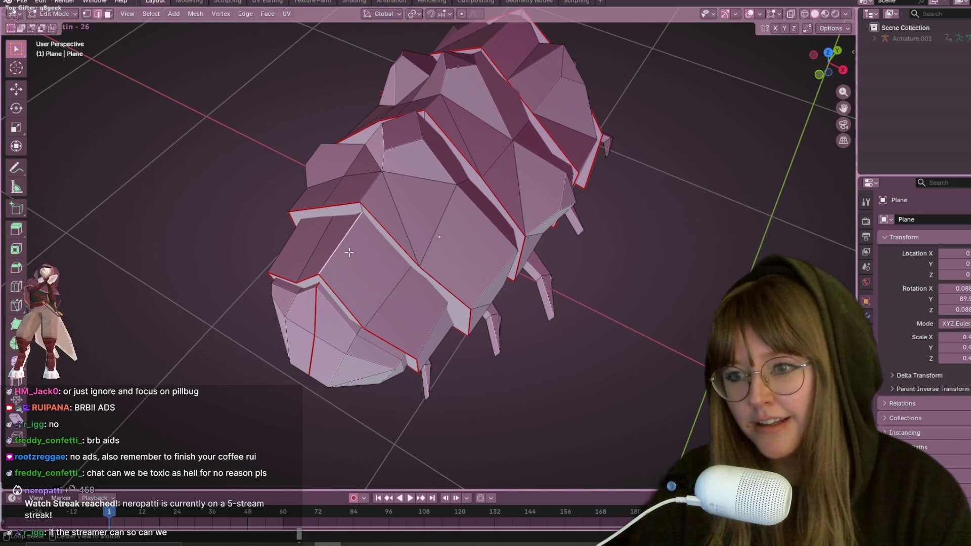
left_click(794, 15)
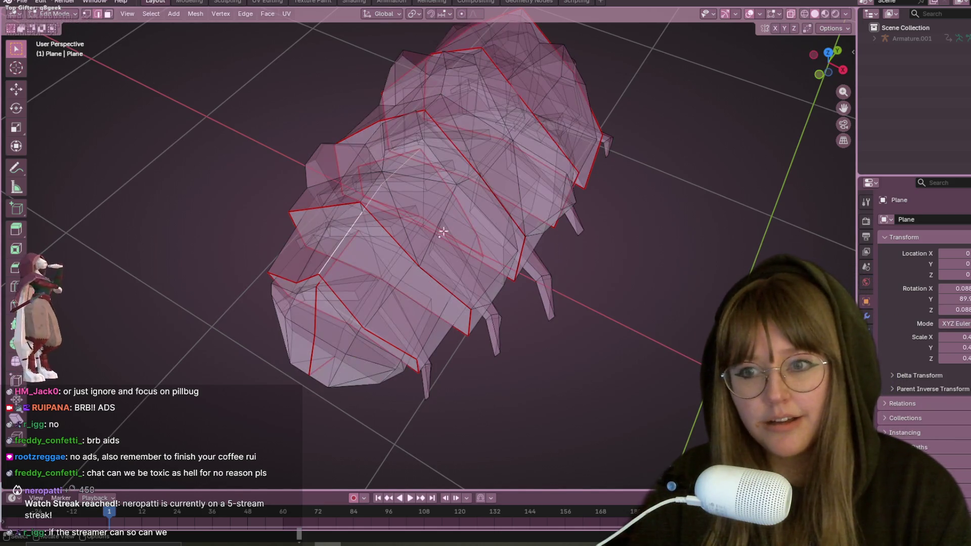
key("ctrl+e")
left_click(349, 381)
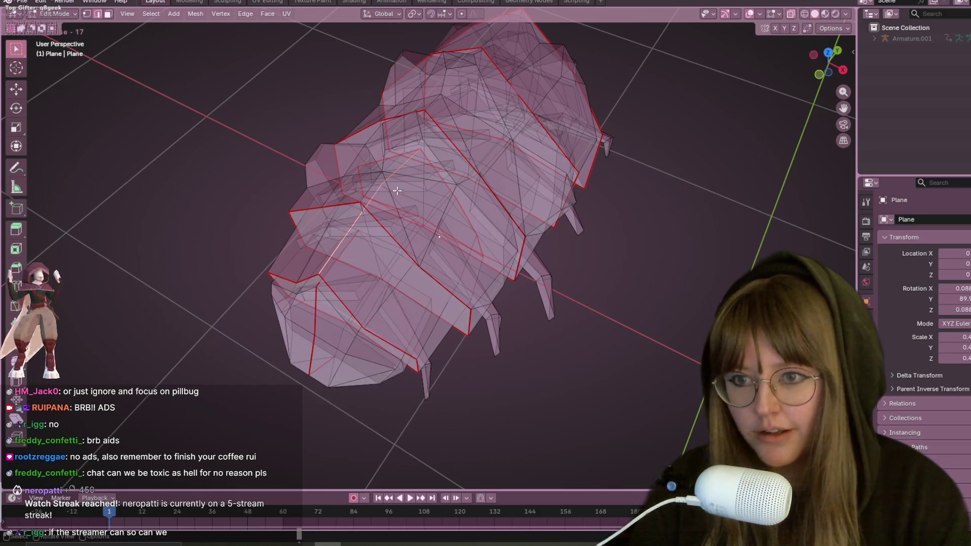
key("alt+z")
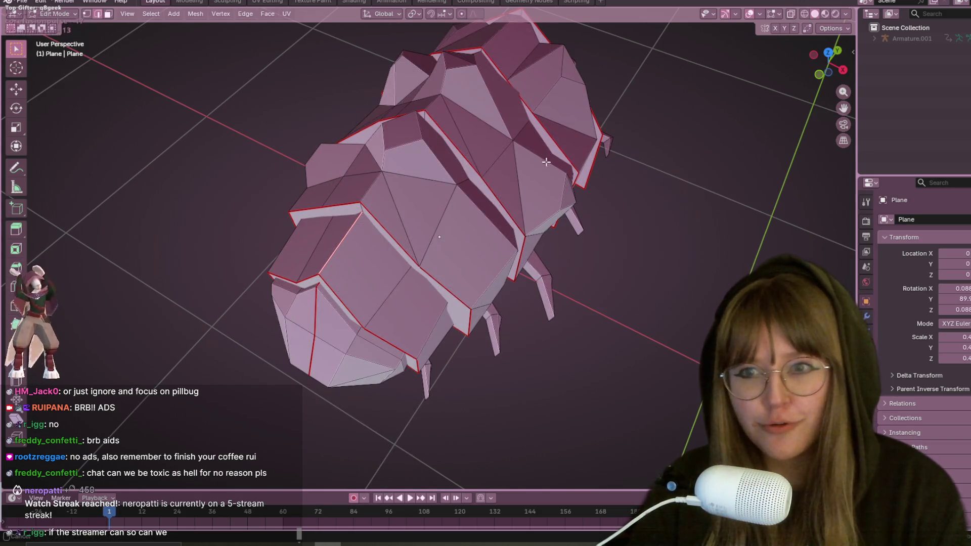
Reframe the mesh with X-ray on and undo the edge selected running up the back
middle_click_drag(475, 184, 493, 227, "shift")
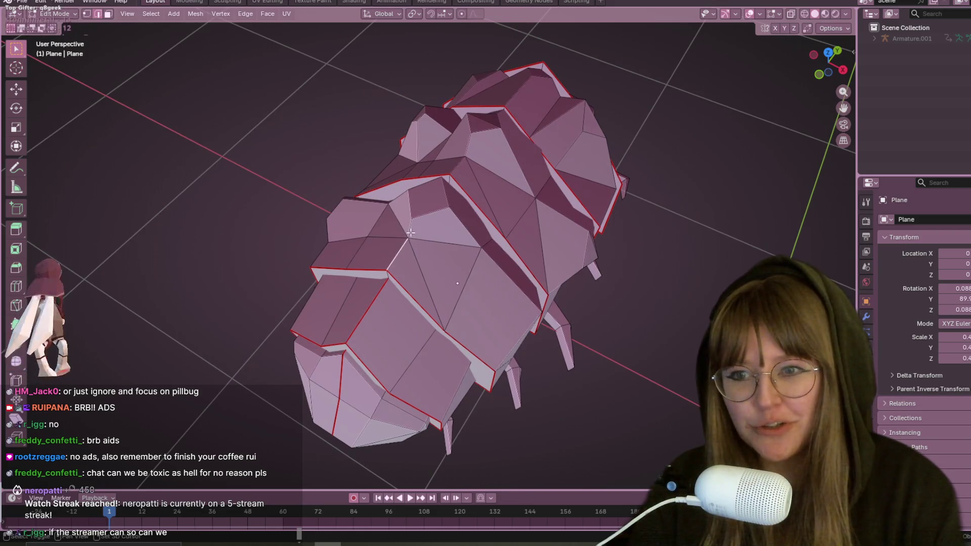
middle_click_drag(410, 232, 655, 87)
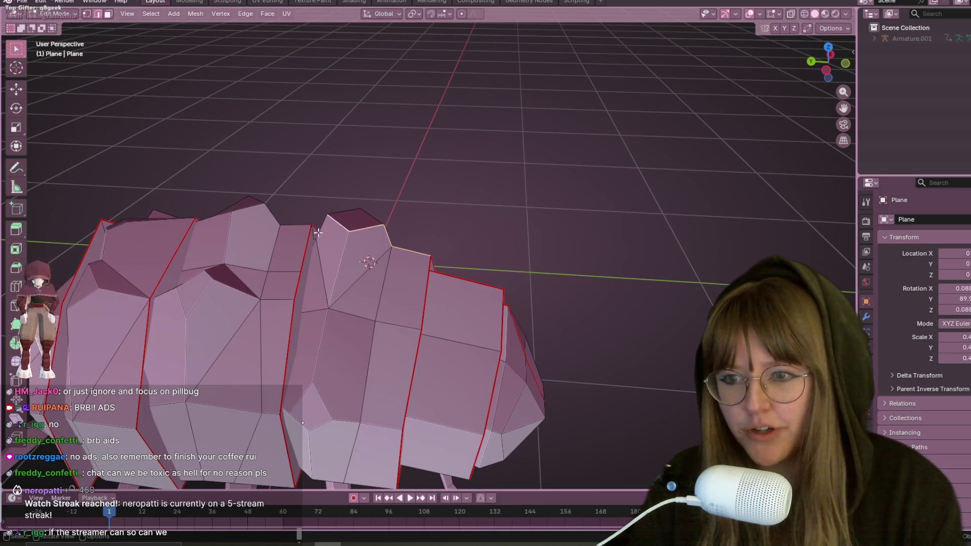
mouse_move(373, 207)
middle_mouse_down()
mouse_move(384, 217)
mouse_move(359, 230)
middle_mouse_up()
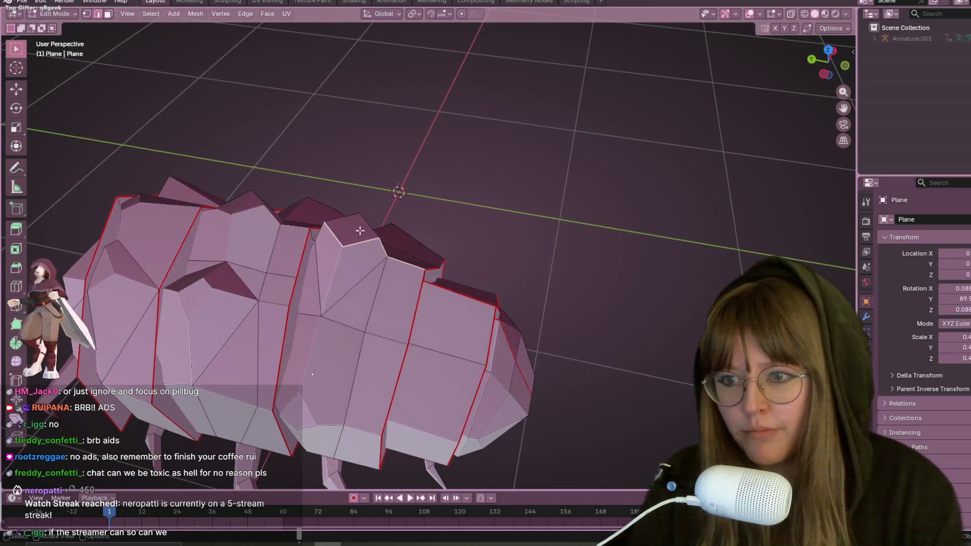
mouse_move(407, 184)
middle_mouse_down()
mouse_move(381, 223)
mouse_move(424, 207)
middle_mouse_up()
left_click(791, 15)
mouse_move(713, 113)
middle_mouse_down()
mouse_move(713, 139)
mouse_move(677, 152)
mouse_move(661, 124)
mouse_move(669, 148)
middle_mouse_up()
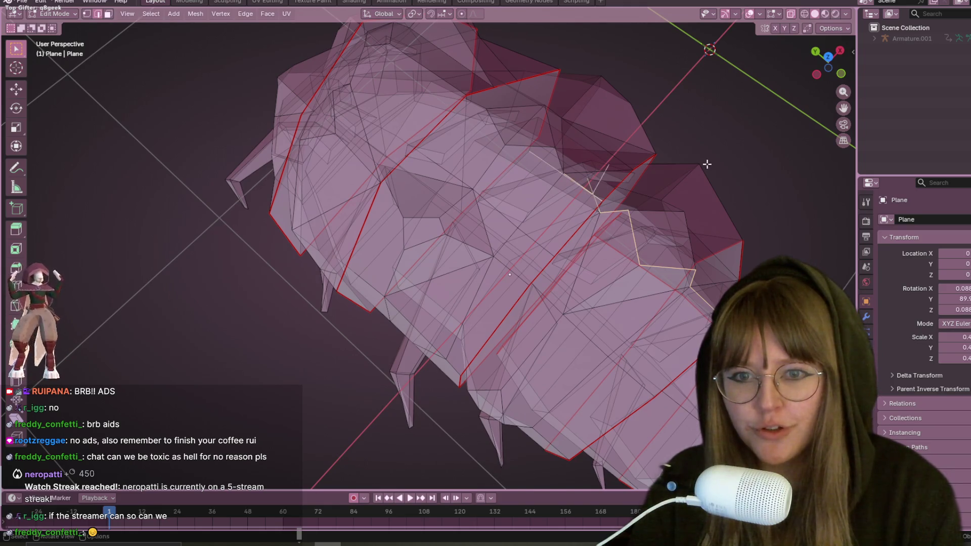
middle_click_drag(594, 191, 599, 150)
key("ctrl+z")
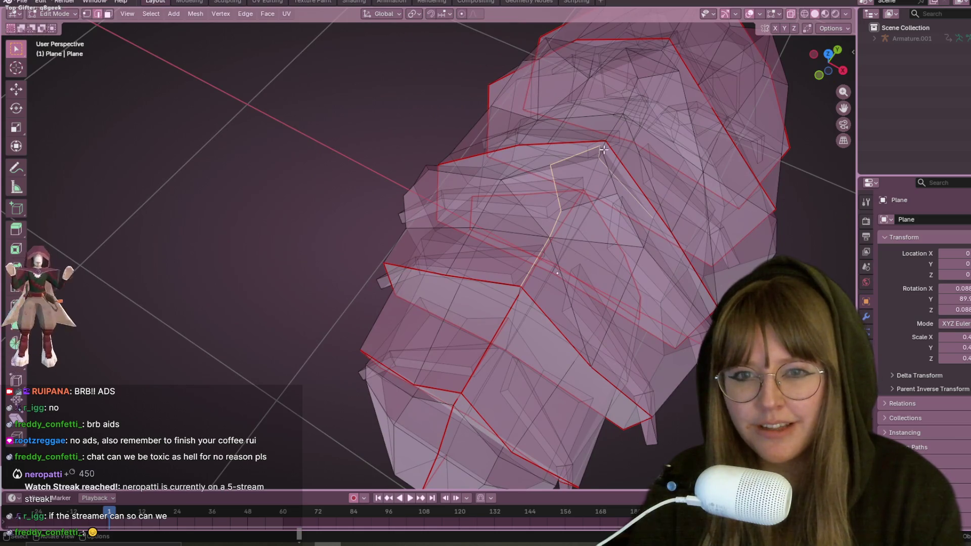
Orbit low around the body and legs to review the ridge edge selection
mouse_move(662, 136)
middle_mouse_down()
mouse_move(600, 205)
mouse_move(515, 349)
middle_mouse_up()
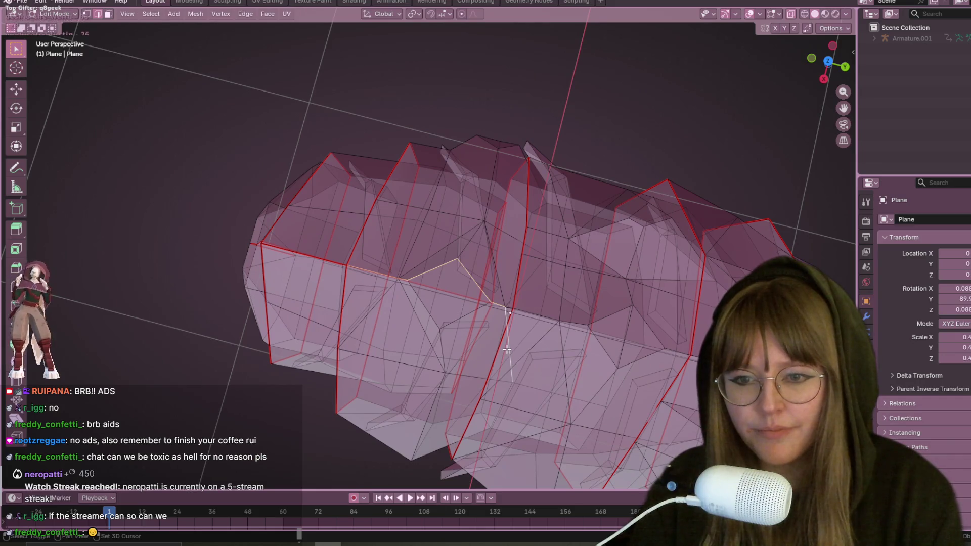
mouse_move(646, 326)
middle_mouse_down()
mouse_move(559, 270)
mouse_move(576, 229)
mouse_move(567, 260)
middle_mouse_up()
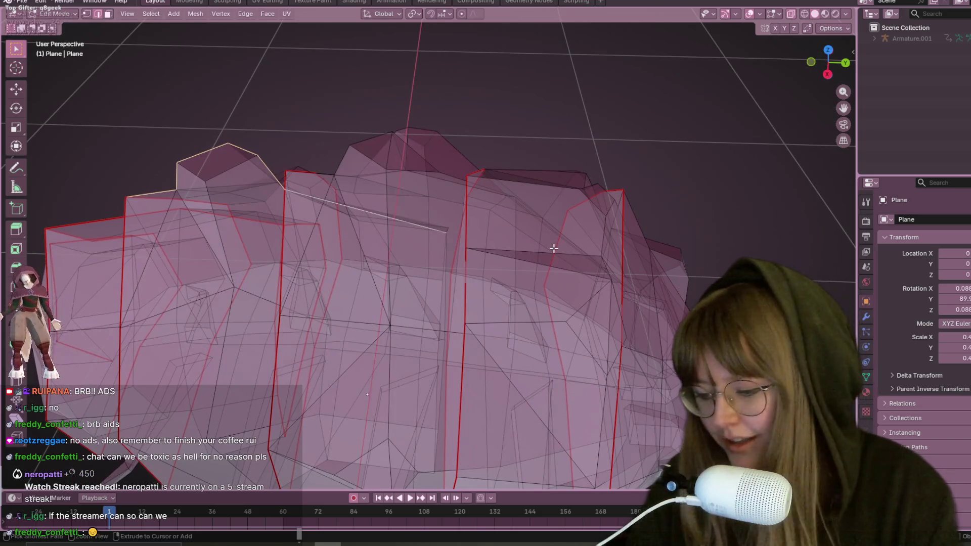
mouse_move(474, 254)
middle_mouse_down("shift")
mouse_move(513, 249)
mouse_move(505, 249)
mouse_move(497, 196)
mouse_move(441, 252)
middle_mouse_up("shift")
key("ctrl+e")
key("Escape")
scroll(497, 242, "down", 6)
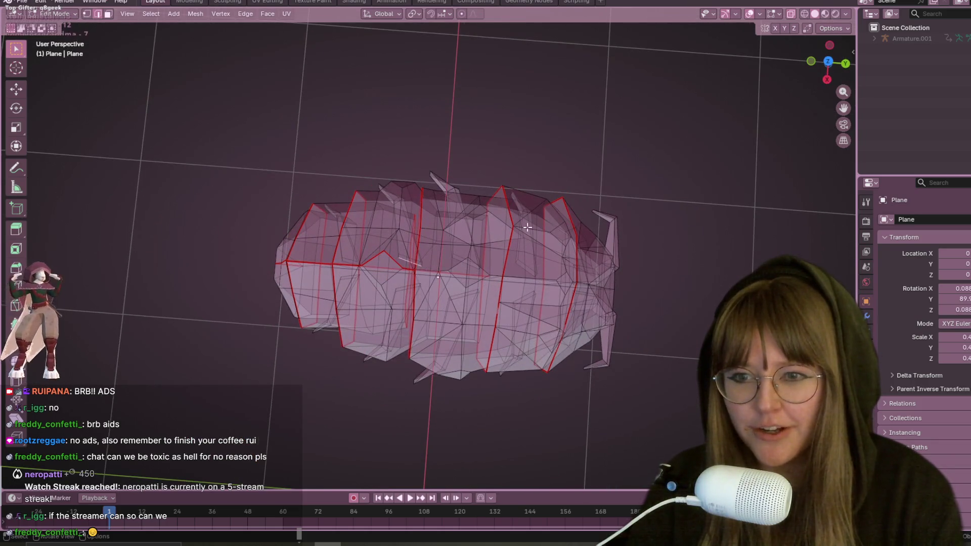
middle_click_drag(528, 228, 516, 156)
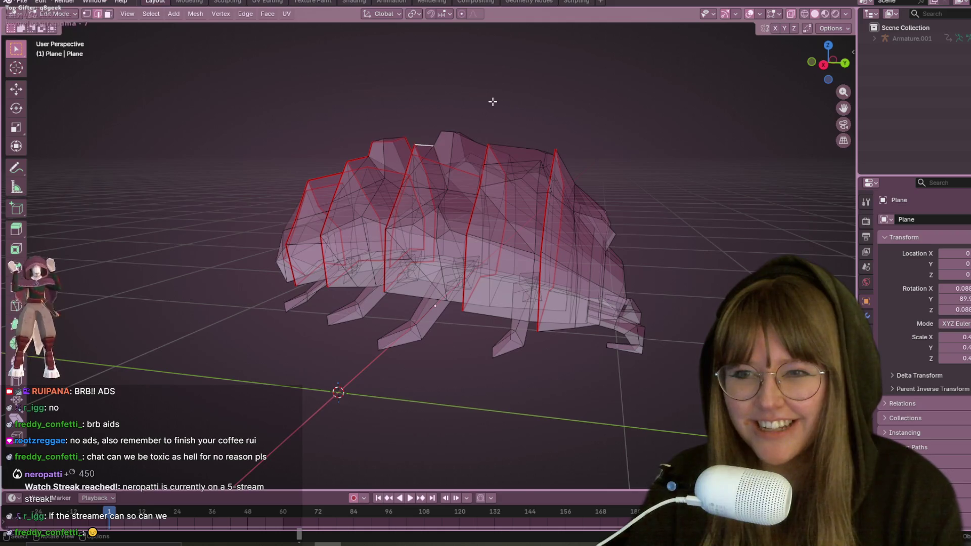
mouse_move(493, 101)
middle_mouse_down()
mouse_move(494, 139)
mouse_move(439, 146)
mouse_move(453, 151)
mouse_move(507, 132)
mouse_move(455, 131)
middle_mouse_up()
scroll(507, 132, "up", 5)
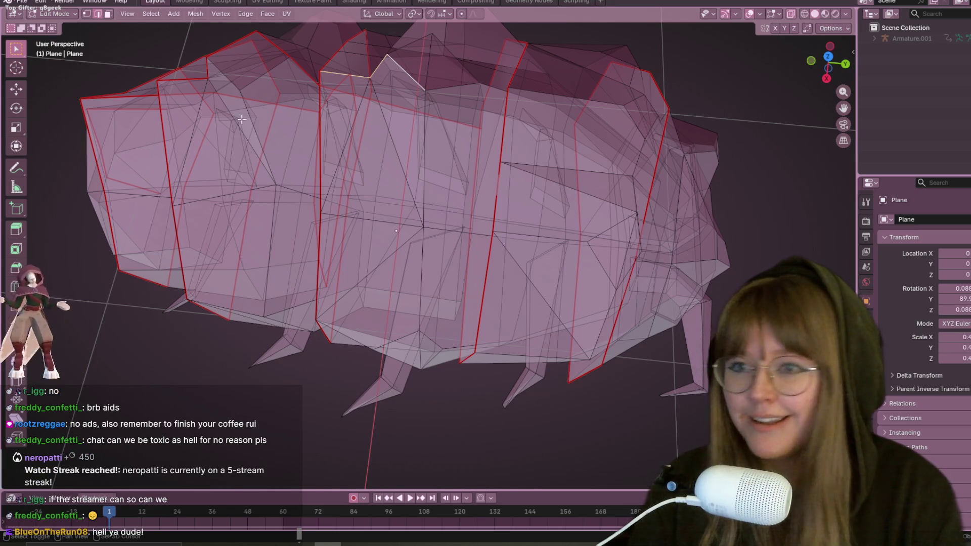
mouse_move(446, 114)
middle_mouse_down("shift")
mouse_move(424, 184)
mouse_move(609, 164)
mouse_move(606, 147)
mouse_move(561, 203)
middle_mouse_up("shift")
mouse_move(592, 247)
middle_mouse_down()
mouse_move(568, 282)
mouse_move(470, 178)
mouse_move(472, 238)
mouse_move(668, 288)
middle_mouse_up()
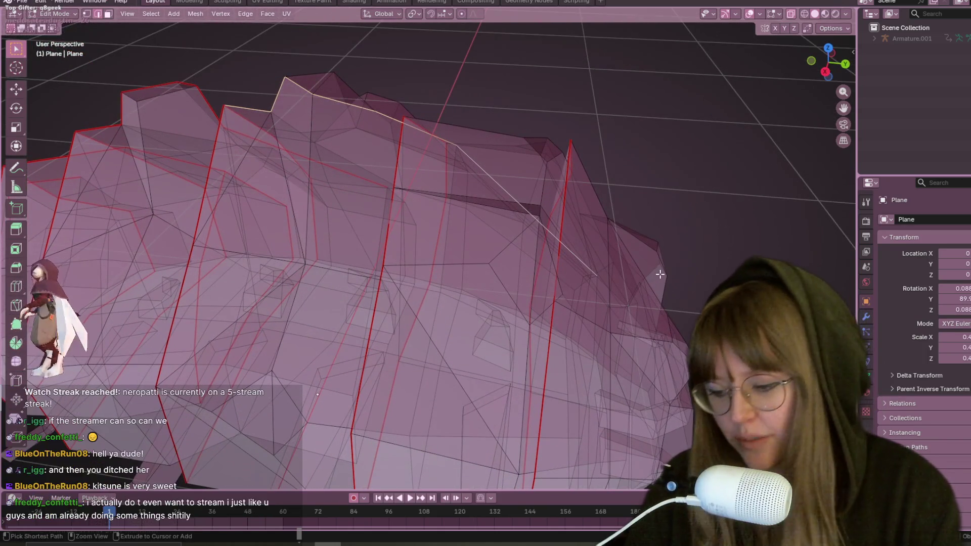
Mark the top ridge edges as UV seams and inspect the body from several angles
right_click(657, 273)
left_click(617, 434)
mouse_move(591, 178)
middle_mouse_down()
mouse_move(546, 143)
mouse_move(498, 138)
middle_mouse_up()
scroll(559, 178, "up", 2)
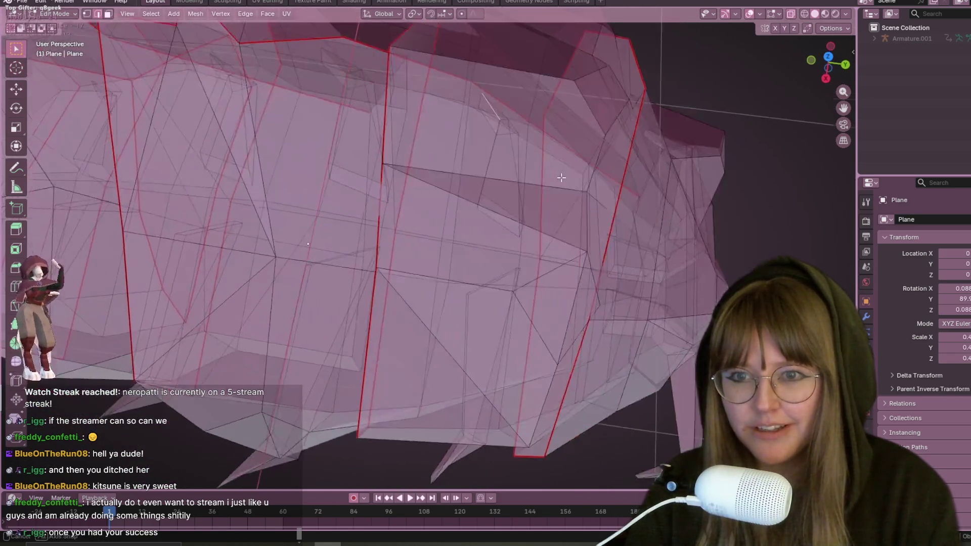
scroll(567, 177, "down", 4)
mouse_move(532, 156)
middle_mouse_down("shift")
mouse_move(455, 186)
mouse_move(487, 174)
mouse_move(459, 163)
middle_mouse_up("shift")
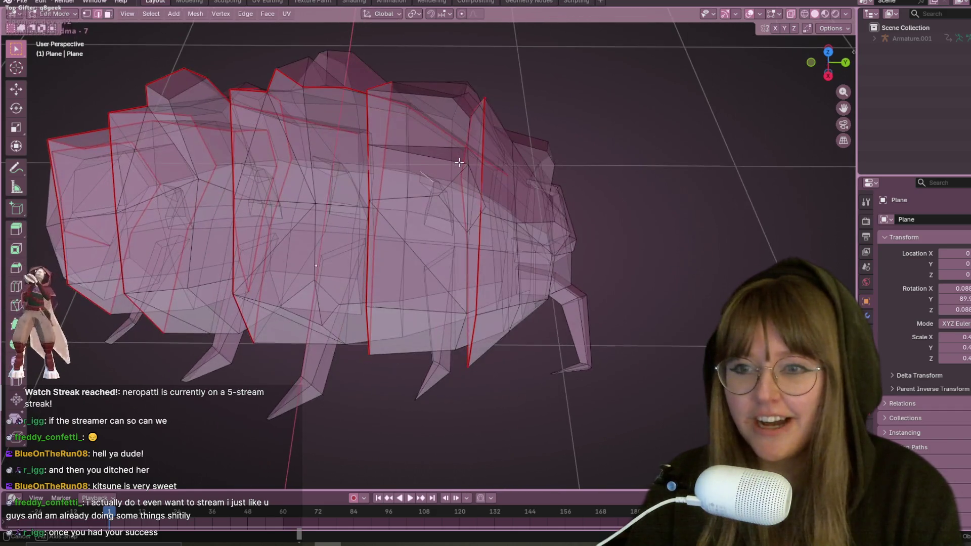
middle_click_drag(413, 97, 426, 175)
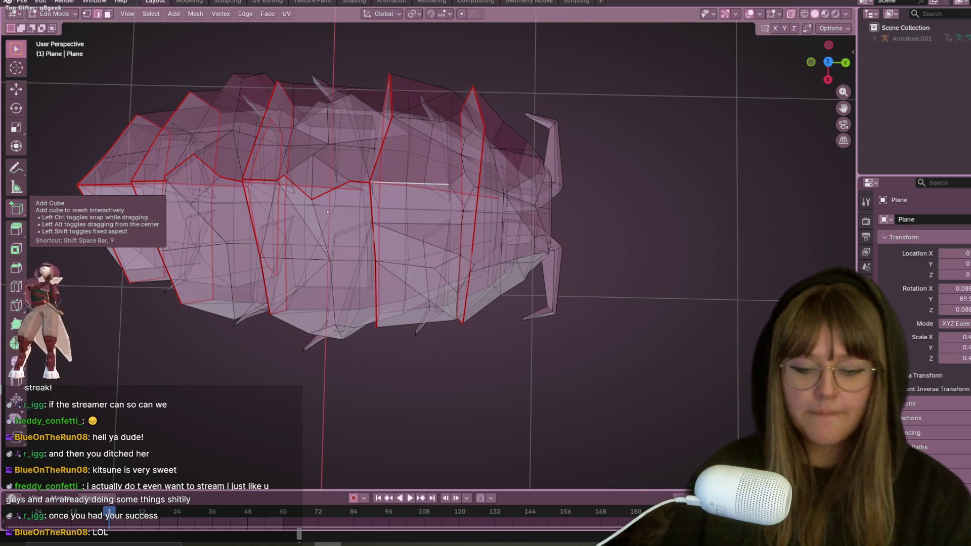
middle_click_drag(552, 171, 563, 152)
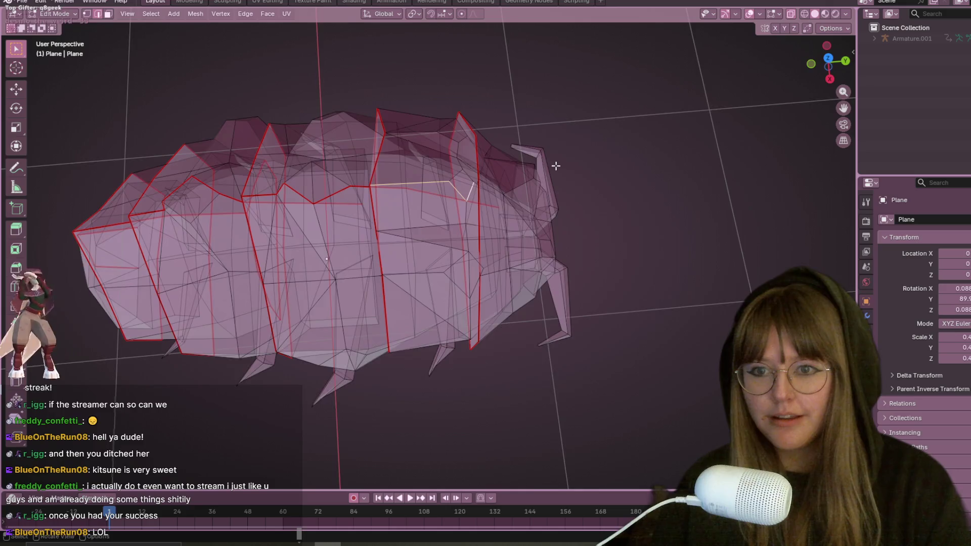
mouse_move(555, 162)
middle_mouse_down()
mouse_move(518, 150)
mouse_move(509, 162)
mouse_move(518, 161)
middle_mouse_up()
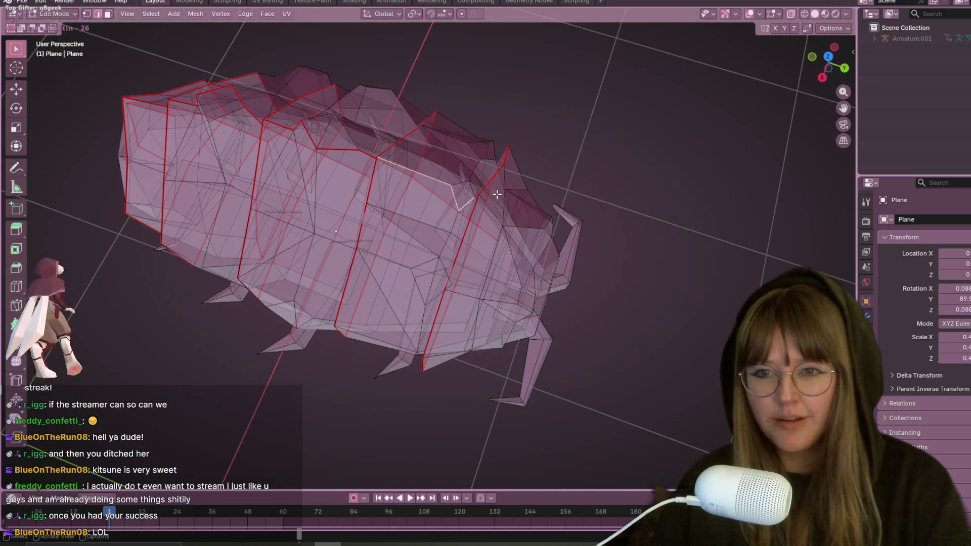
middle_click_drag(517, 247, 475, 280)
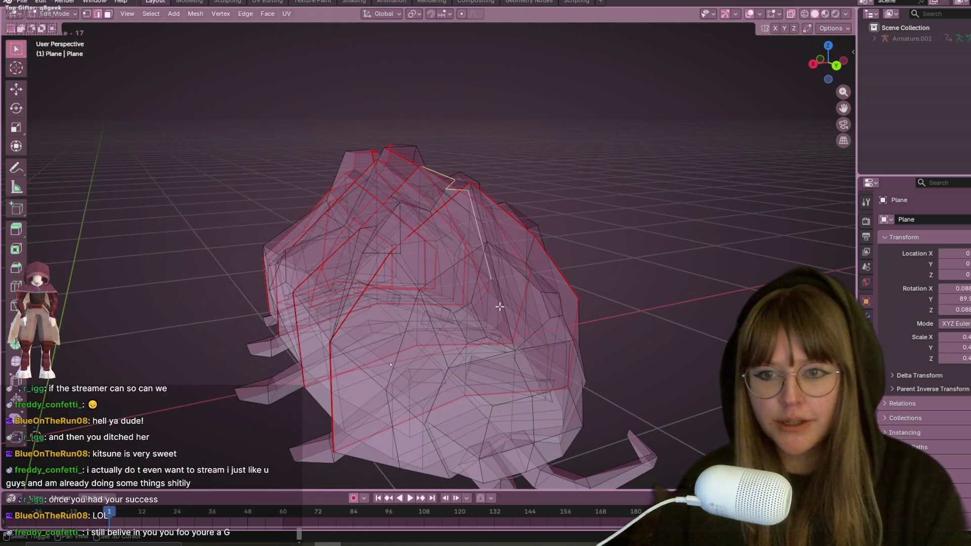
key("ctrl+e")
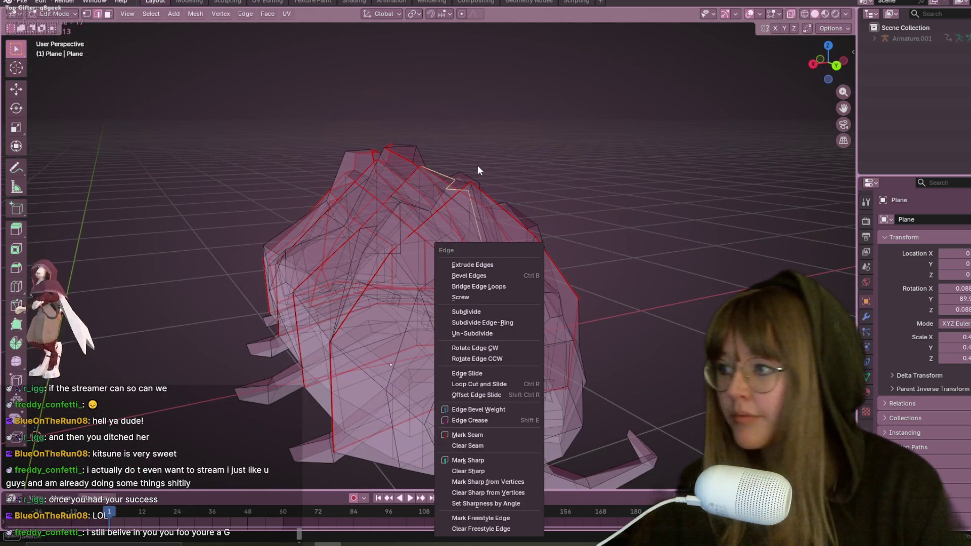
mouse_move(537, 202)
middle_mouse_down()
mouse_move(581, 240)
mouse_move(621, 197)
mouse_move(576, 175)
mouse_move(597, 201)
middle_mouse_up()
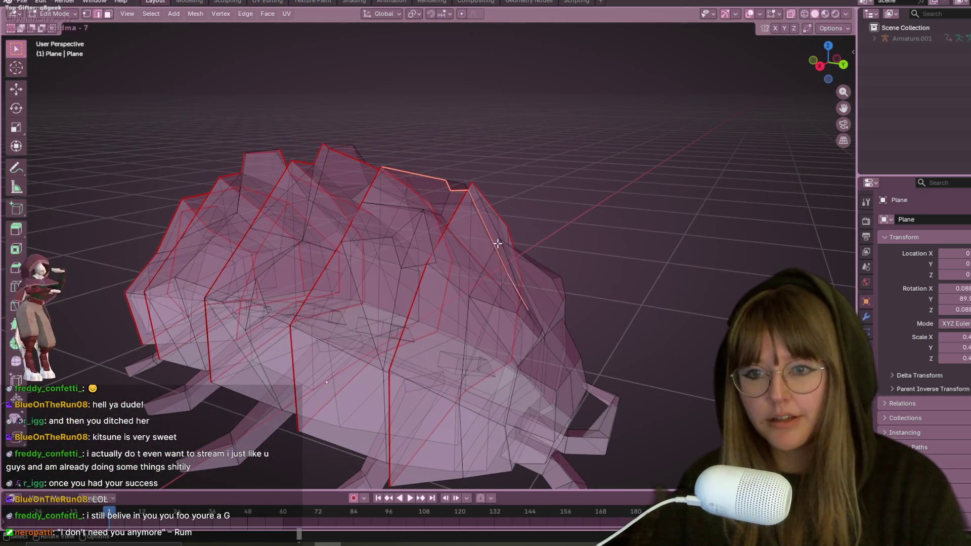
middle_click_drag(526, 225, 573, 252)
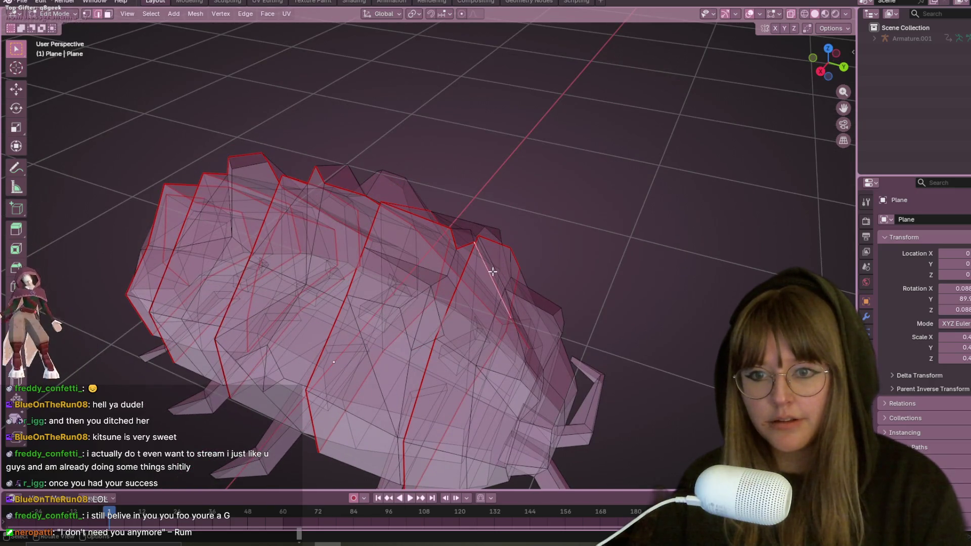
mouse_move(499, 271)
middle_mouse_down()
mouse_move(535, 192)
mouse_move(511, 197)
mouse_move(487, 167)
mouse_move(473, 82)
mouse_move(546, 149)
mouse_move(559, 138)
mouse_move(536, 172)
mouse_move(490, 173)
mouse_move(408, 52)
mouse_move(420, 147)
mouse_move(477, 214)
mouse_move(527, 206)
mouse_move(477, 184)
middle_mouse_up()
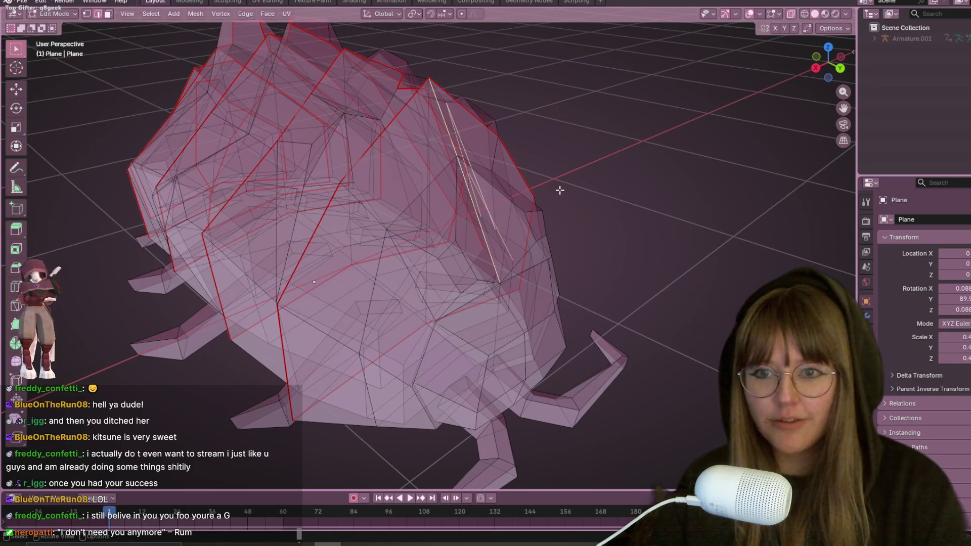
middle_click_drag(560, 190, 604, 188)
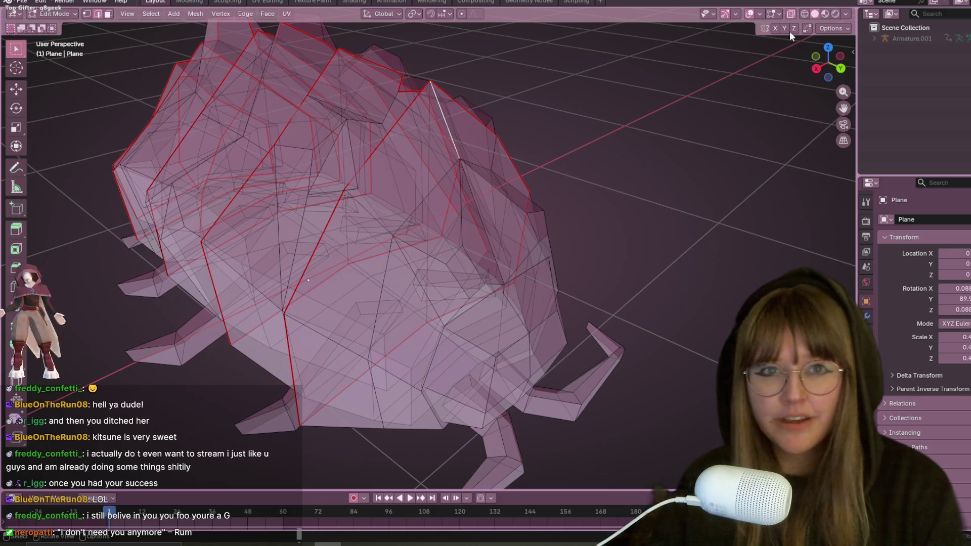
left_click(790, 13)
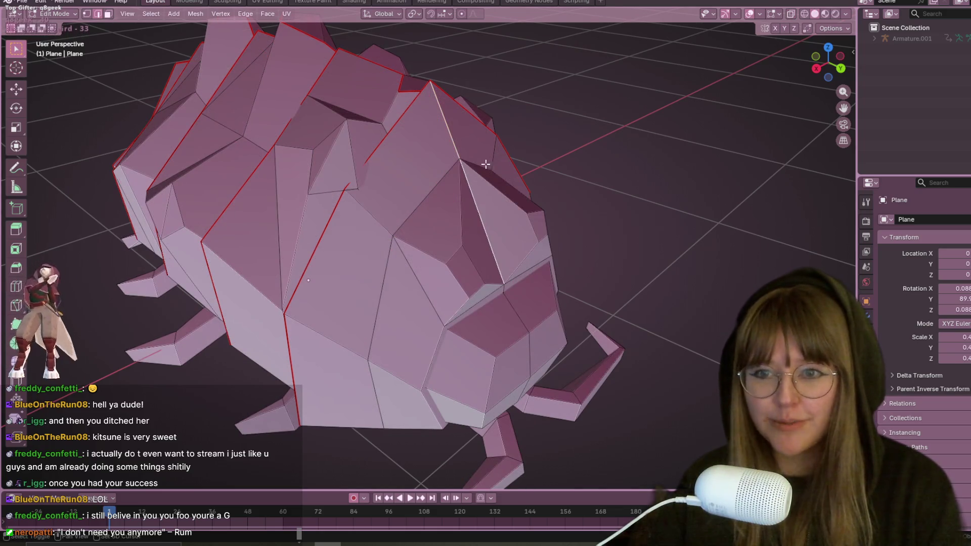
Select the head's mouth edge loop and mark it as a seam
mouse_move(485, 164)
middle_mouse_down()
mouse_move(520, 223)
mouse_move(448, 175)
middle_mouse_up()
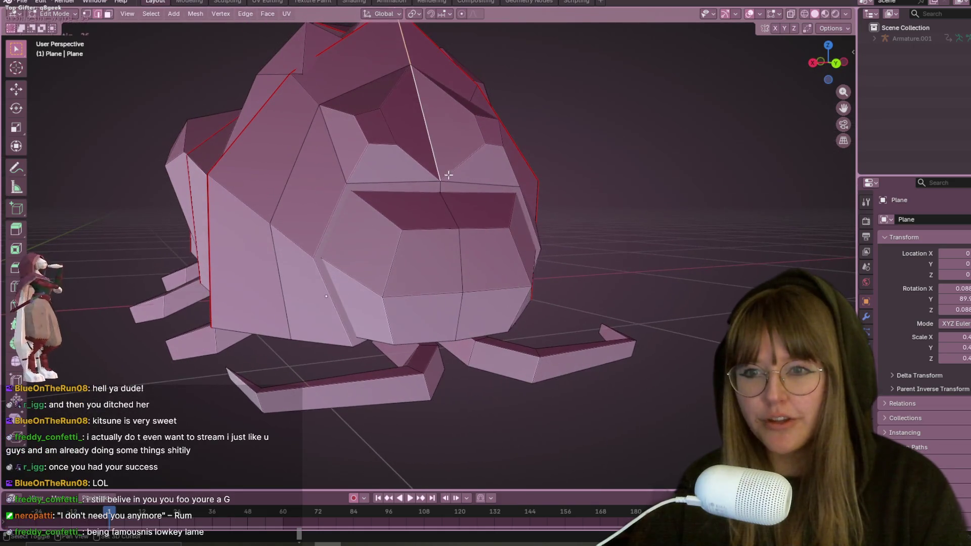
mouse_move(466, 241)
middle_mouse_down()
mouse_move(490, 214)
mouse_move(538, 247)
mouse_move(559, 225)
mouse_move(551, 159)
mouse_move(563, 206)
mouse_move(452, 244)
mouse_move(459, 175)
middle_mouse_up()
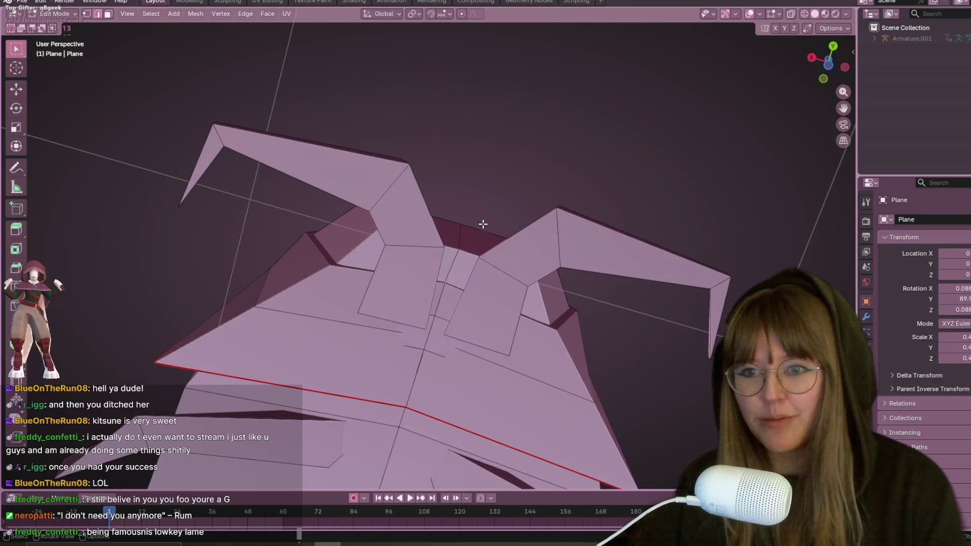
middle_click_drag(483, 224, 476, 254)
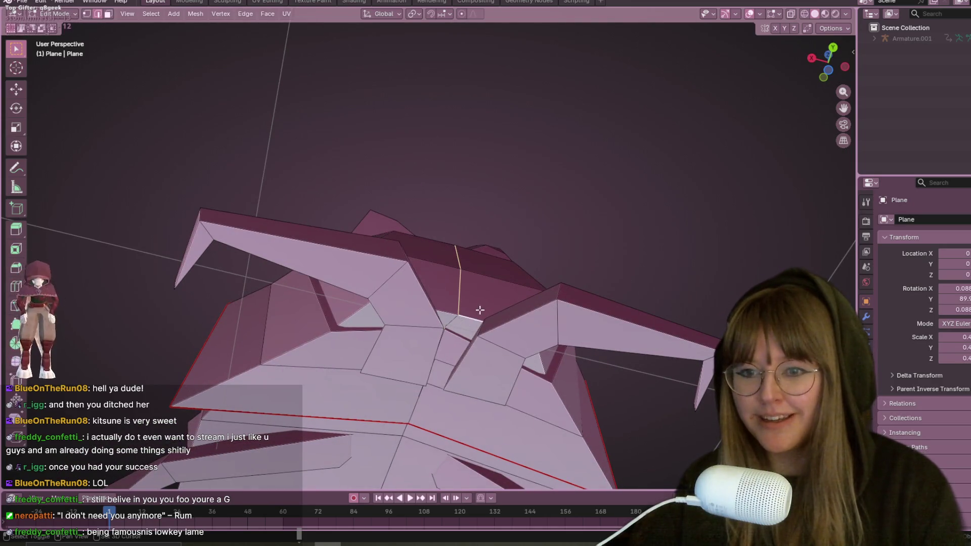
mouse_move(490, 267)
middle_mouse_down()
mouse_move(518, 249)
mouse_move(449, 313)
mouse_move(397, 238)
middle_mouse_up()
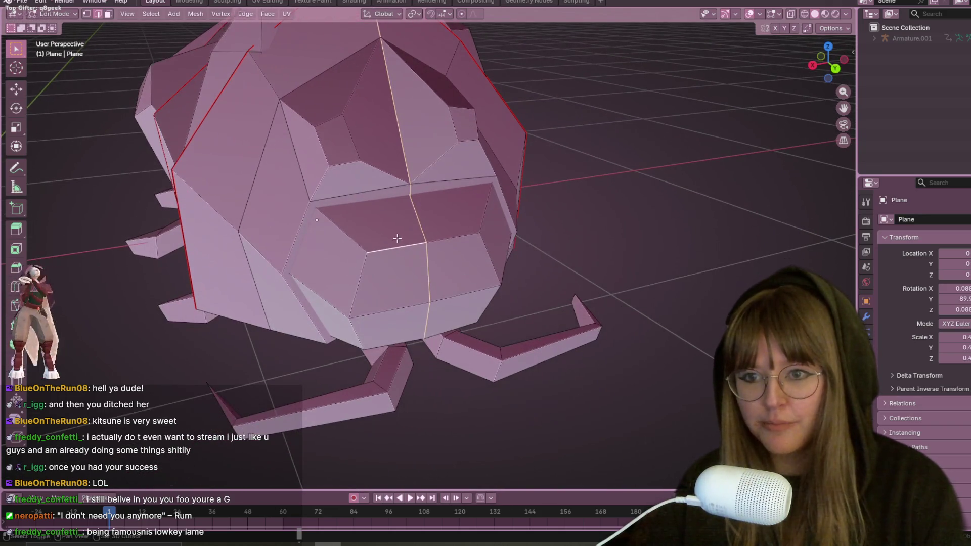
left_click(424, 314, "shift")
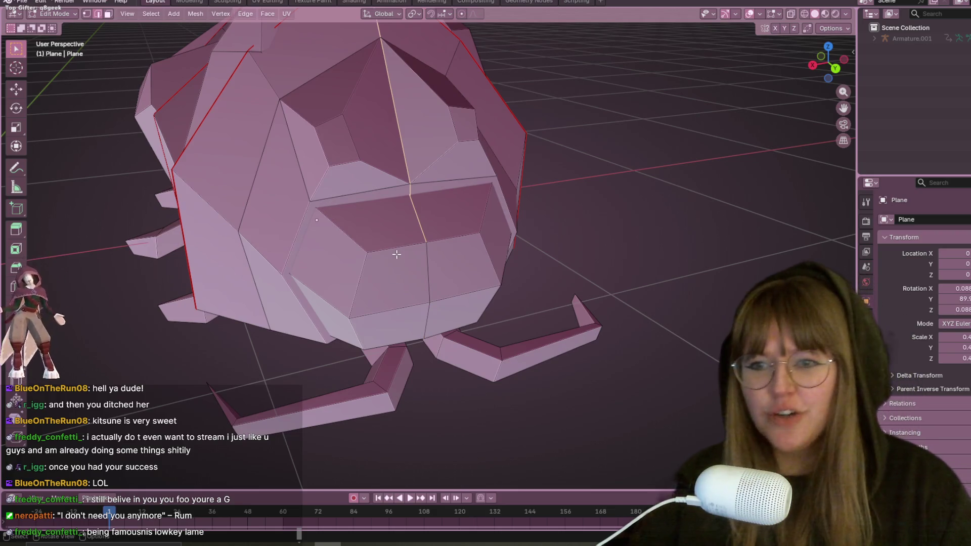
mouse_move(396, 254)
middle_mouse_down()
mouse_move(455, 212)
mouse_move(418, 215)
middle_mouse_up()
left_click(400, 247, "shift")
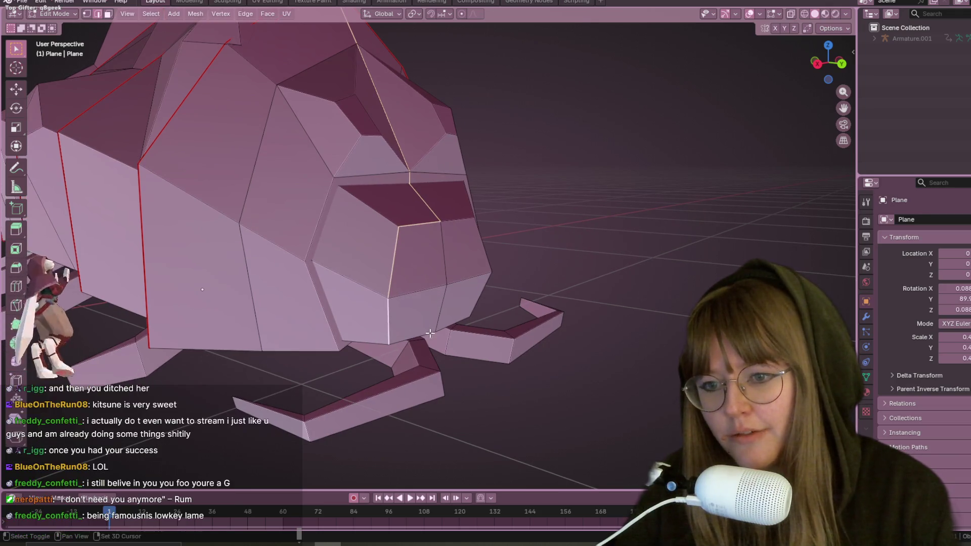
mouse_move(443, 305)
middle_mouse_down()
mouse_move(459, 302)
mouse_move(475, 324)
middle_mouse_up()
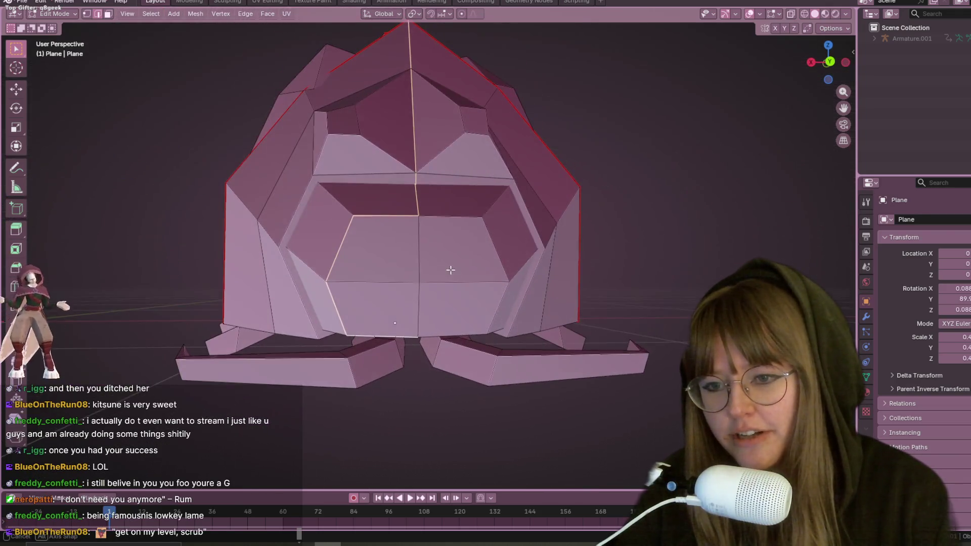
left_click(479, 333, "shift")
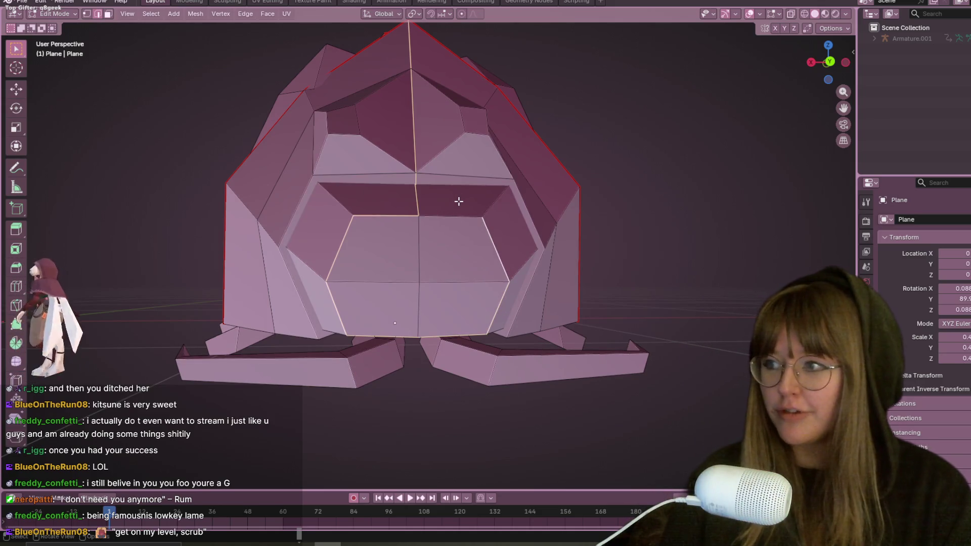
middle_click_drag(491, 199, 505, 240)
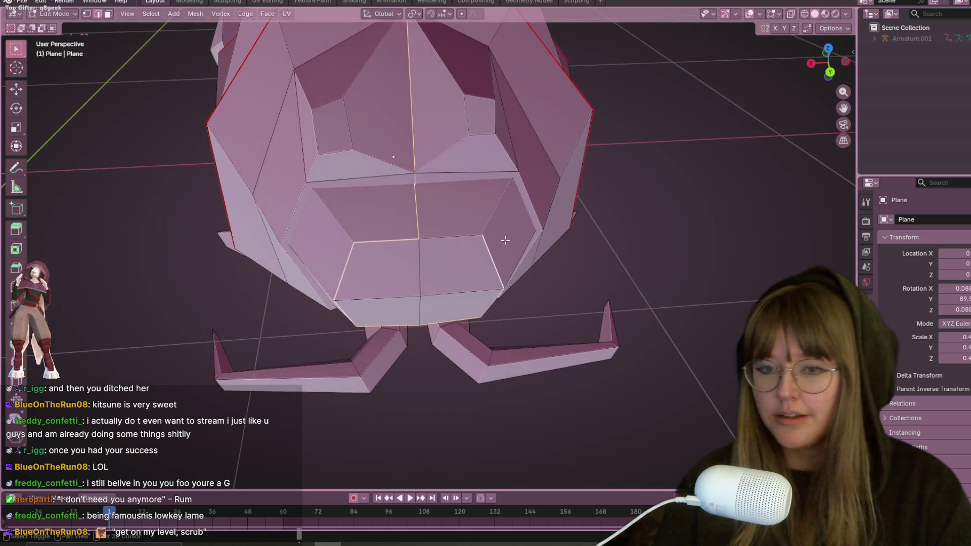
key("ctrl+e")
left_click(411, 402)
Select the whole mesh, switch to Material Preview, inset the faces, and go to UV Editing
key("a")
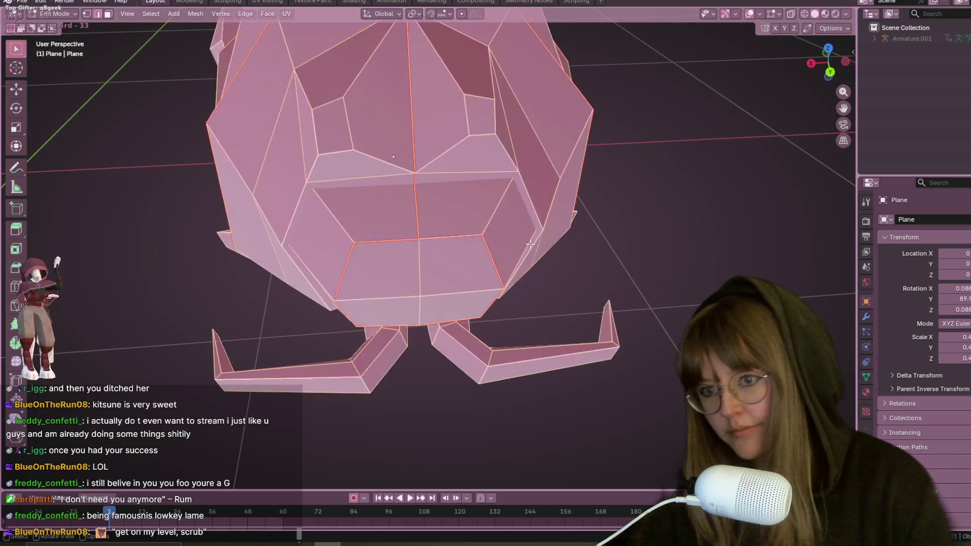
scroll(552, 244, "down", 3)
left_click(824, 14)
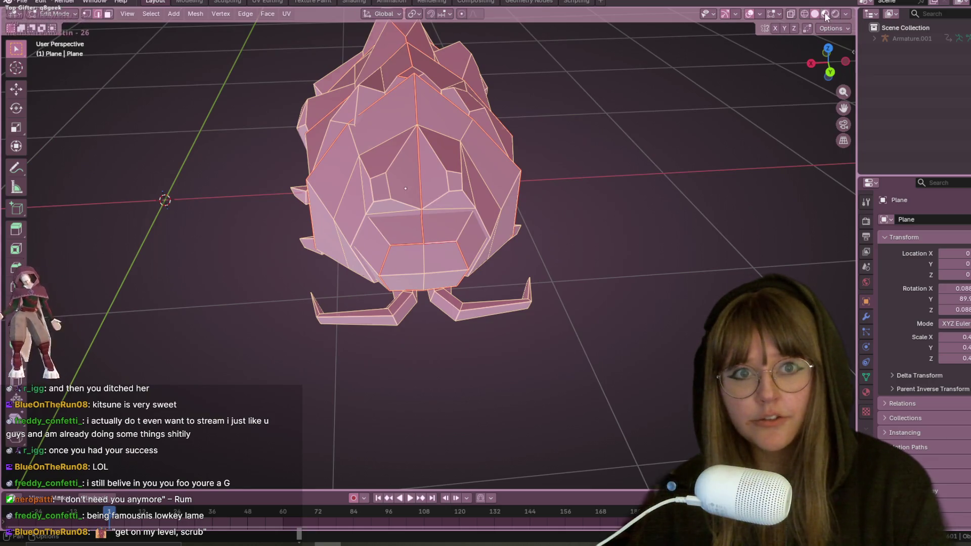
middle_click_drag(413, 192, 445, 243, "shift")
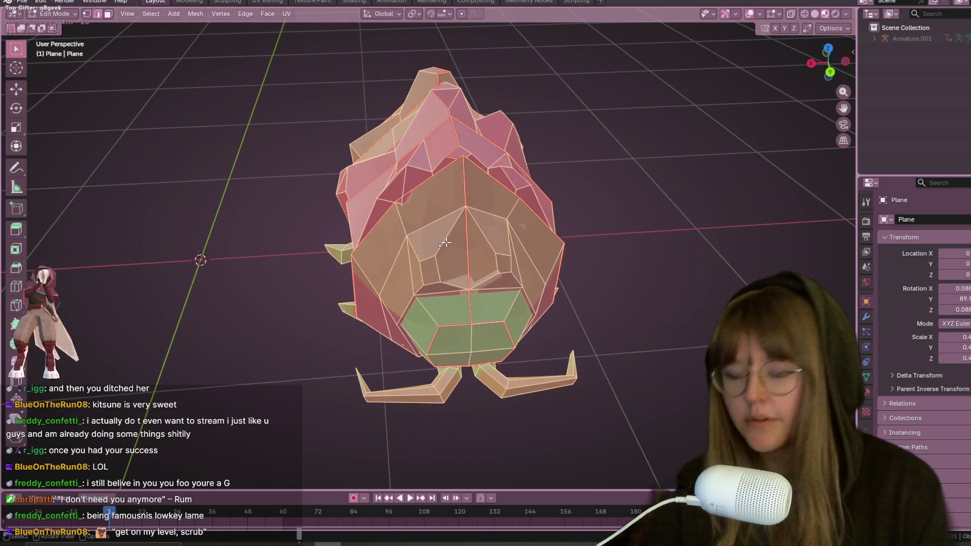
key("i")
left_click(445, 243)
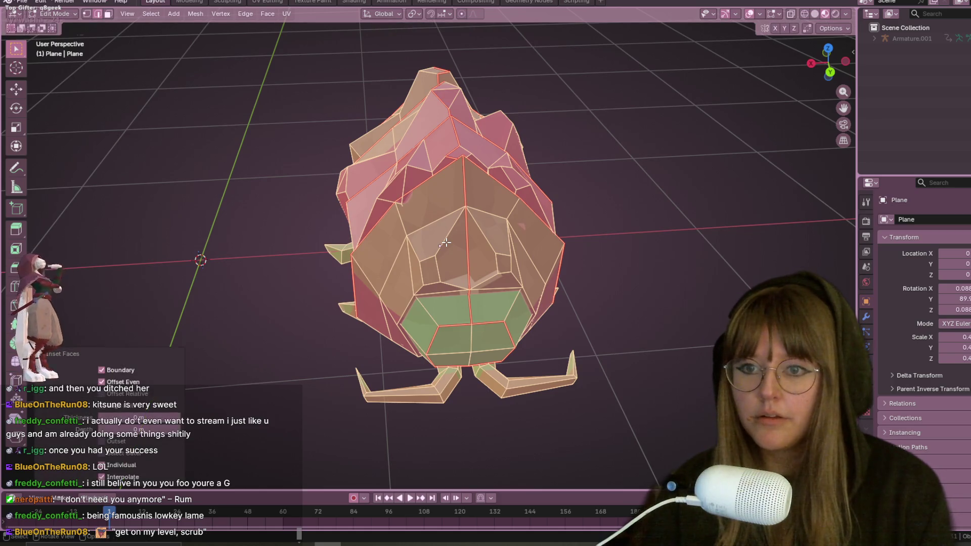
left_click(269, 1)
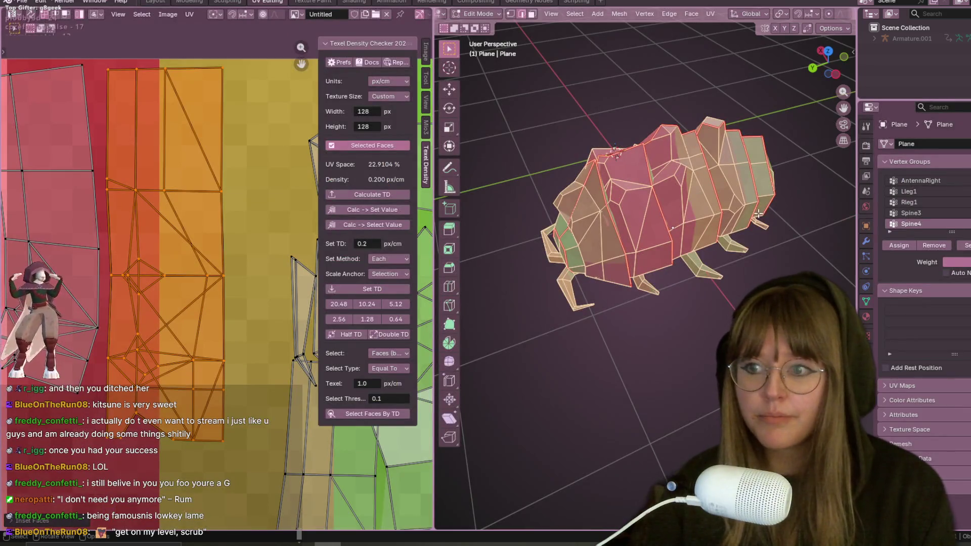
Unwrap the selected pillbug faces using the Angle Based method
key("u")
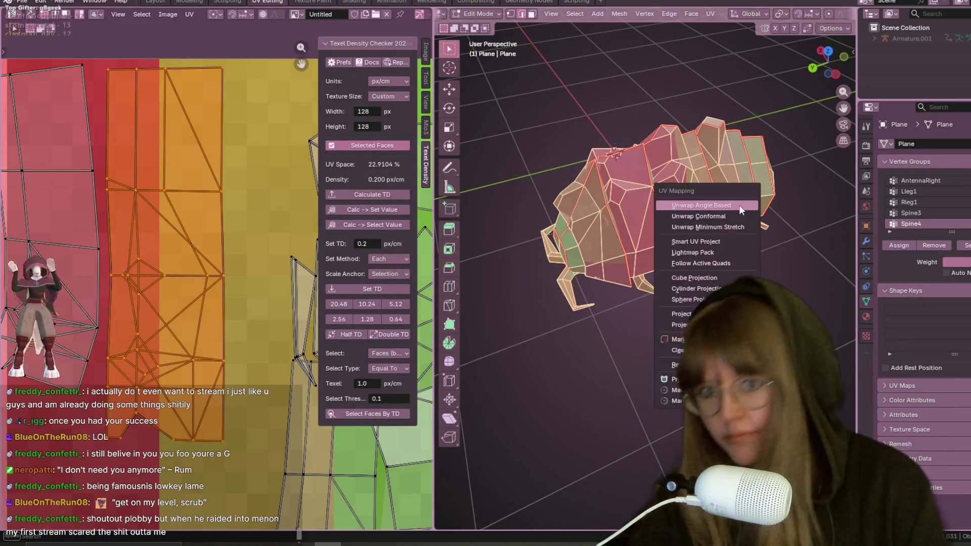
left_click(739, 205)
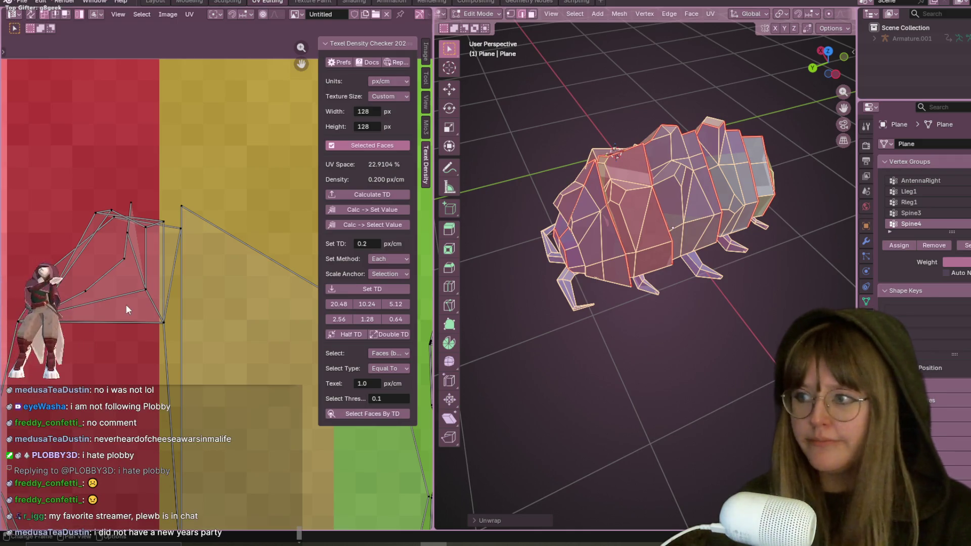
Clear the face selection, then select the entire pillbug mesh from a level front view
mouse_move(773, 329)
middle_mouse_down()
mouse_move(728, 251)
mouse_move(692, 335)
mouse_move(660, 267)
mouse_move(644, 266)
mouse_move(615, 121)
mouse_move(660, 141)
mouse_move(646, 347)
mouse_move(609, 249)
mouse_move(680, 249)
mouse_move(682, 238)
middle_mouse_up()
left_click(692, 335)
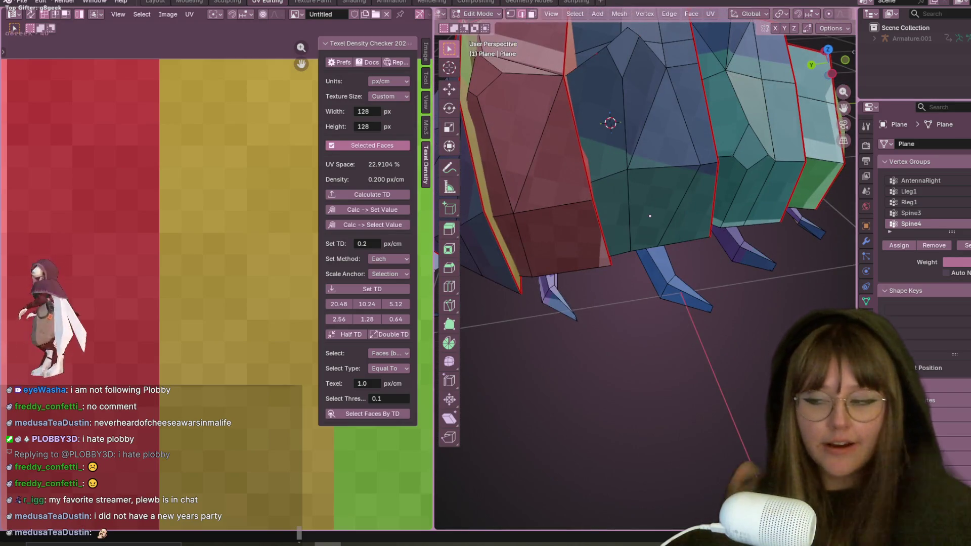
scroll(683, 177, "down", 5)
mouse_move(682, 177)
middle_mouse_down()
mouse_move(704, 141)
mouse_move(779, 195)
mouse_move(704, 161)
middle_mouse_up()
scroll(704, 162, "up", 4)
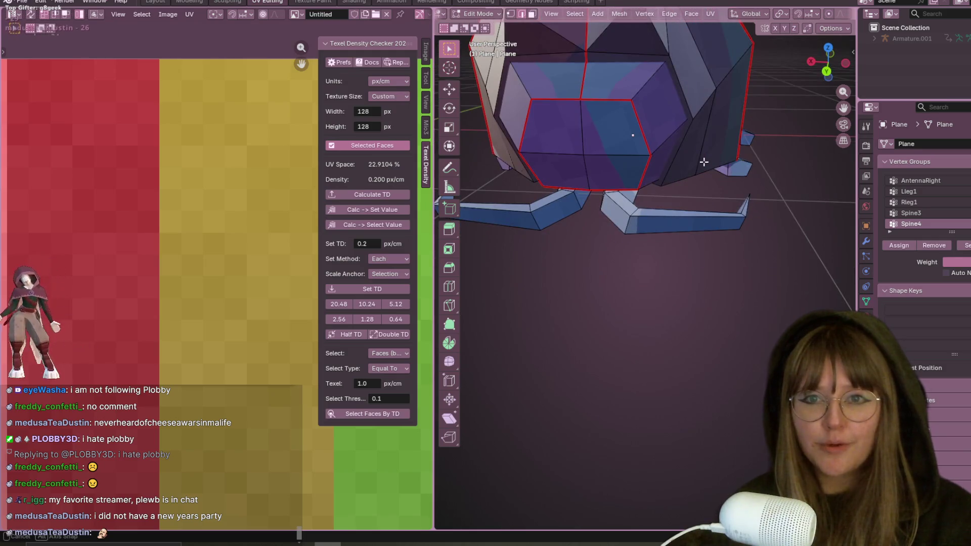
scroll(685, 126, "down", 3)
middle_click_drag(685, 125, 689, 98)
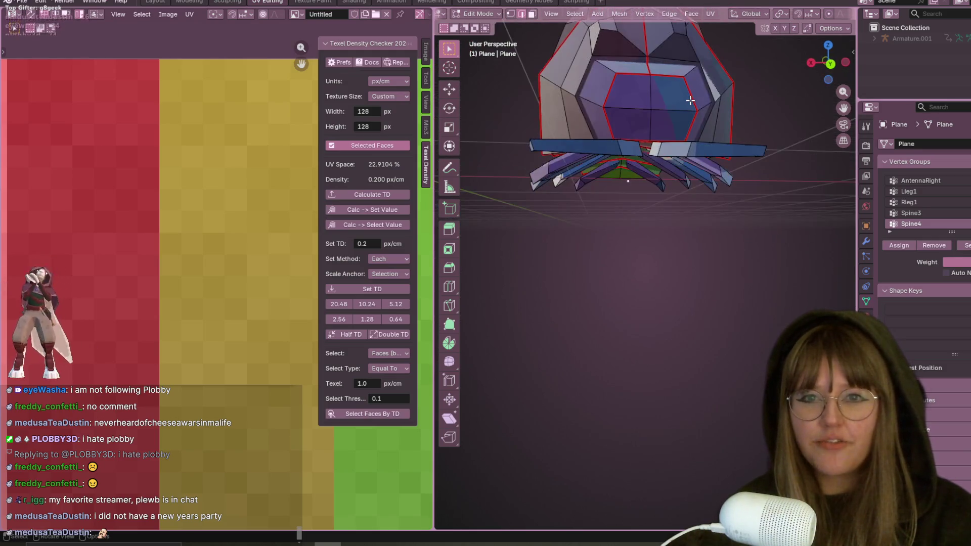
key("a")
Move two smaller UV islands up above the texture to the top of the layout
scroll(690, 97, "down", 2)
scroll(145, 296, "down", 5)
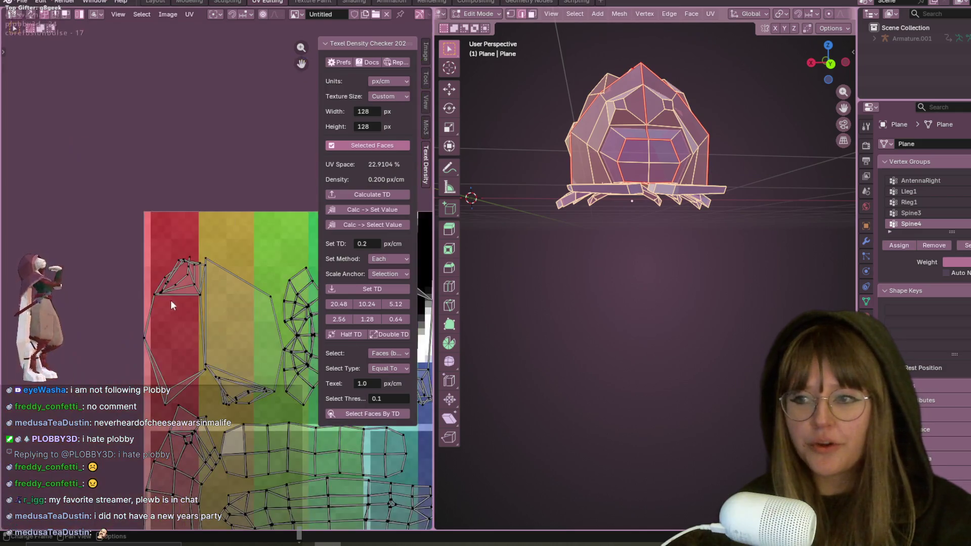
middle_click_drag(180, 310, 164, 299)
left_click(163, 298)
key("g")
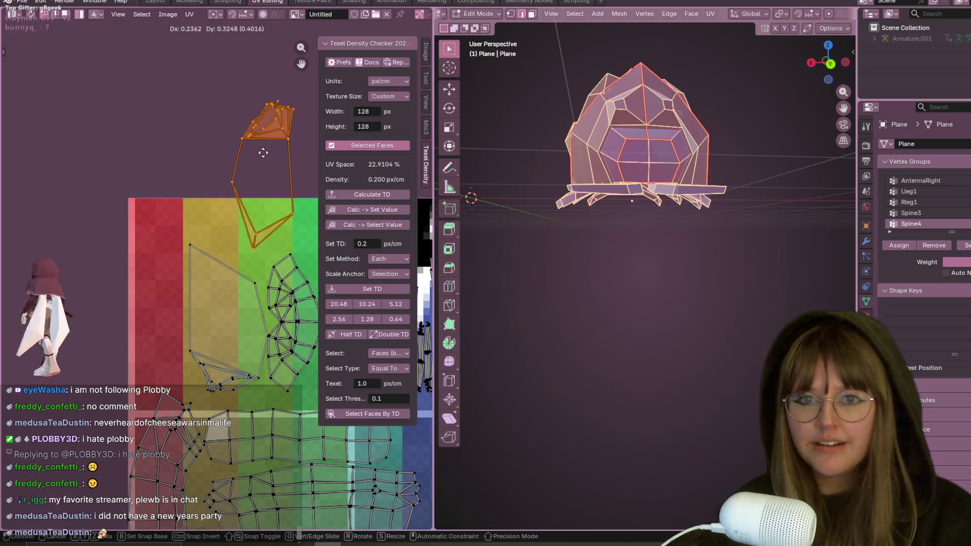
left_click(205, 162)
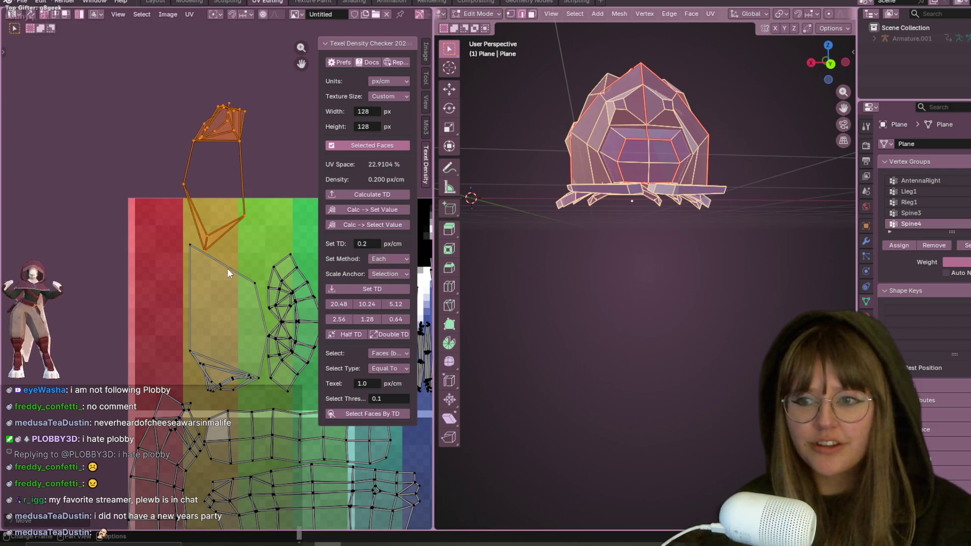
scroll(227, 270, "down", 1)
middle_click_drag(281, 350, 221, 262)
left_click(217, 230)
key("g")
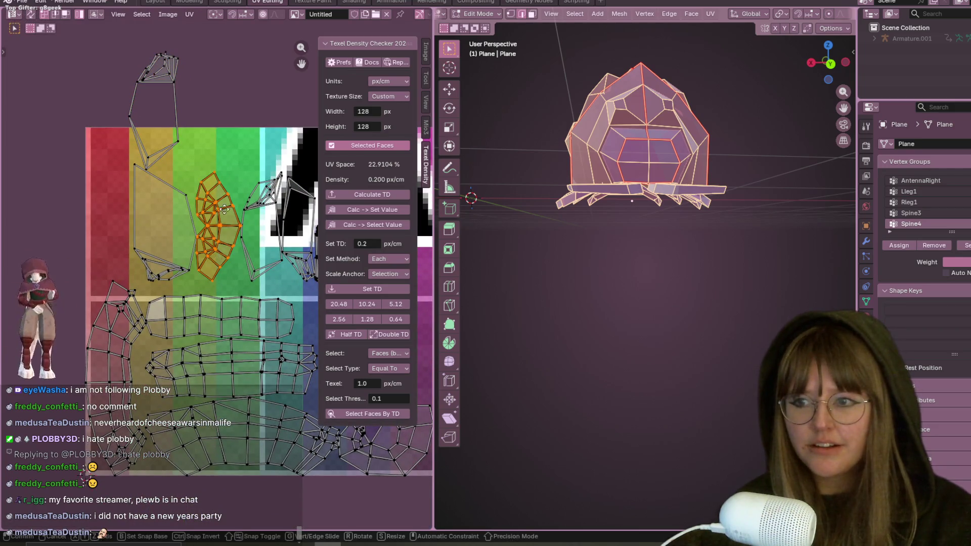
left_click(231, 93)
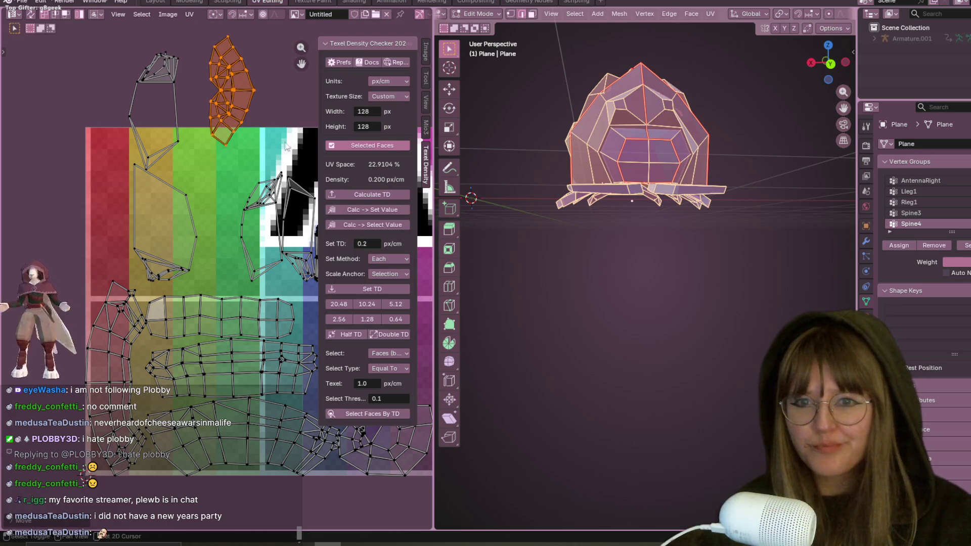
Select the long horizontal body strip island and reposition it higher on the texture
left_click(268, 337)
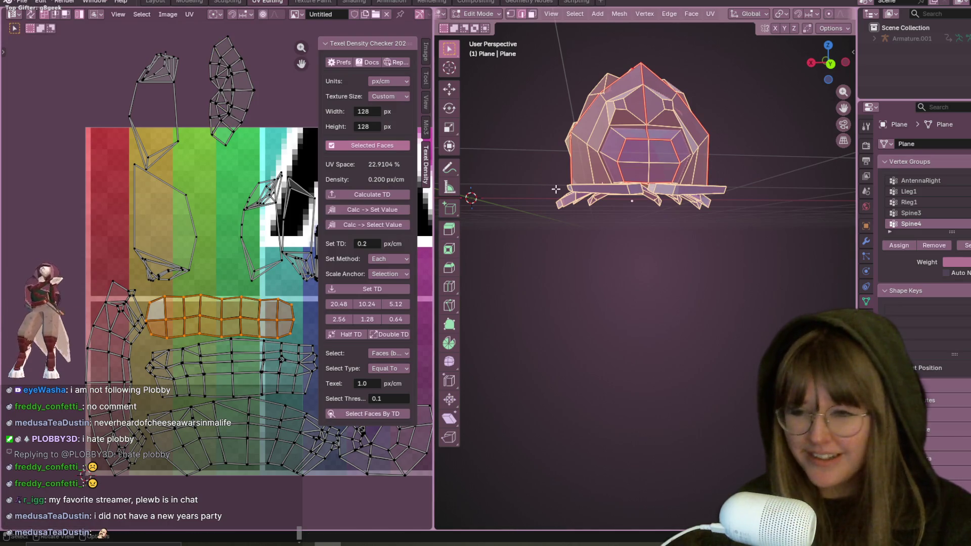
mouse_move(594, 120)
middle_mouse_down()
mouse_move(705, 213)
mouse_move(666, 242)
middle_mouse_up()
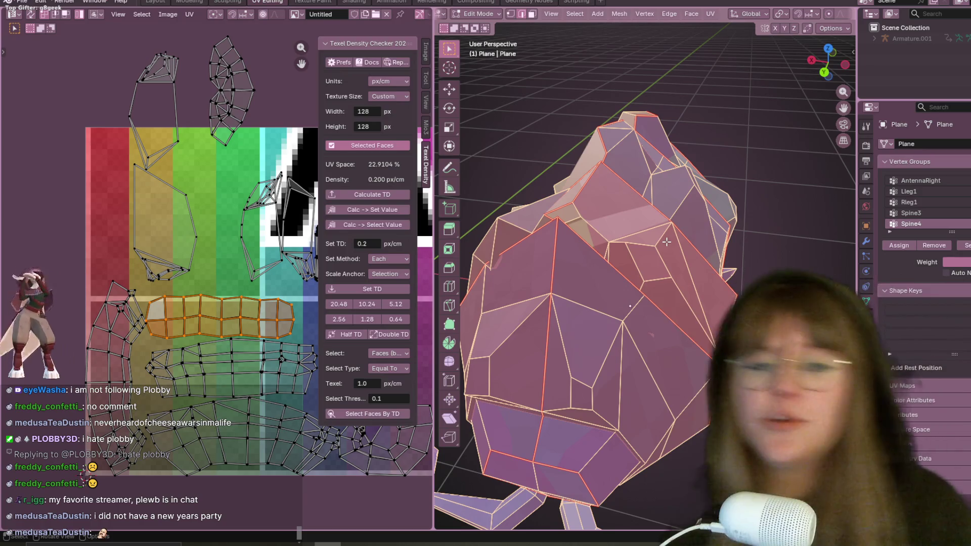
middle_click_drag(689, 134, 695, 218)
scroll(695, 218, "up", 6)
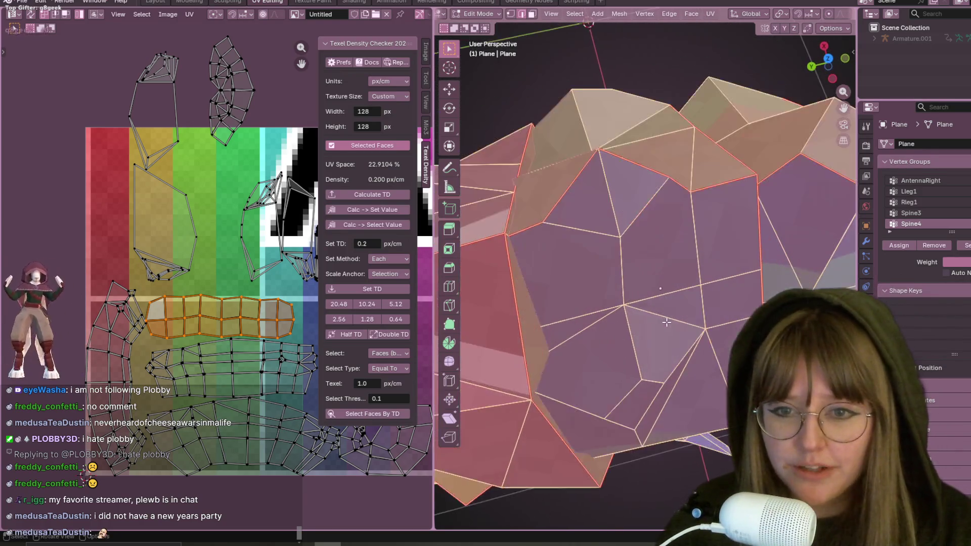
scroll(688, 263, "down", 10)
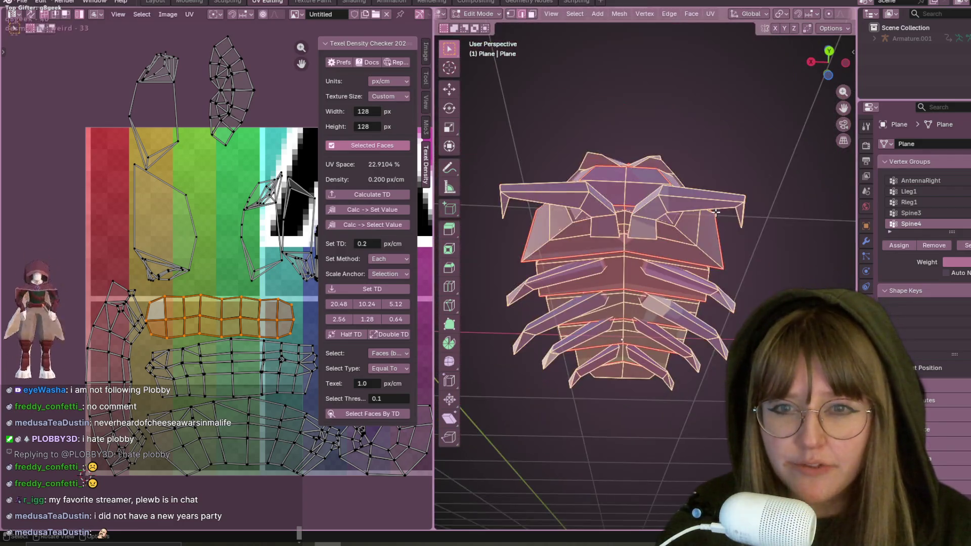
middle_click_drag(688, 263, 693, 229)
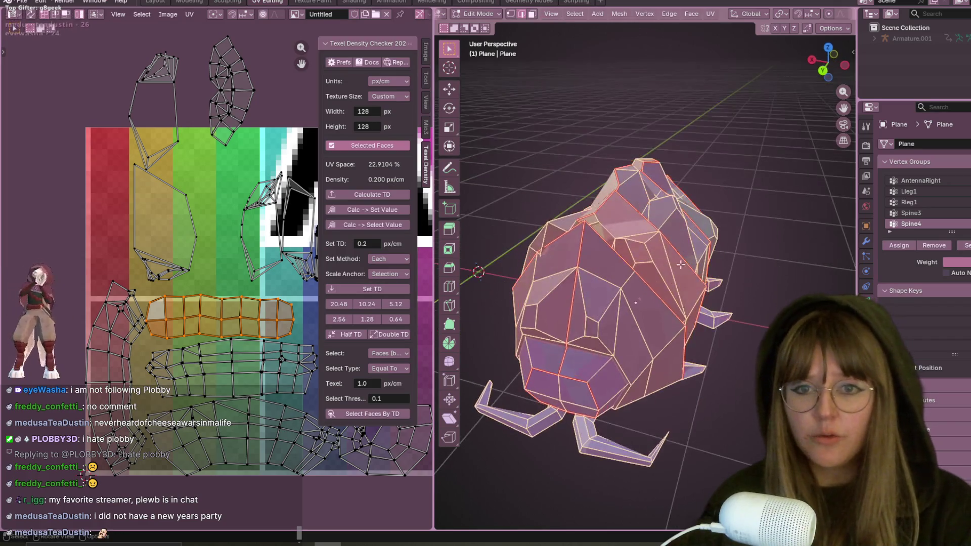
middle_click_drag(242, 362, 202, 324)
key("g")
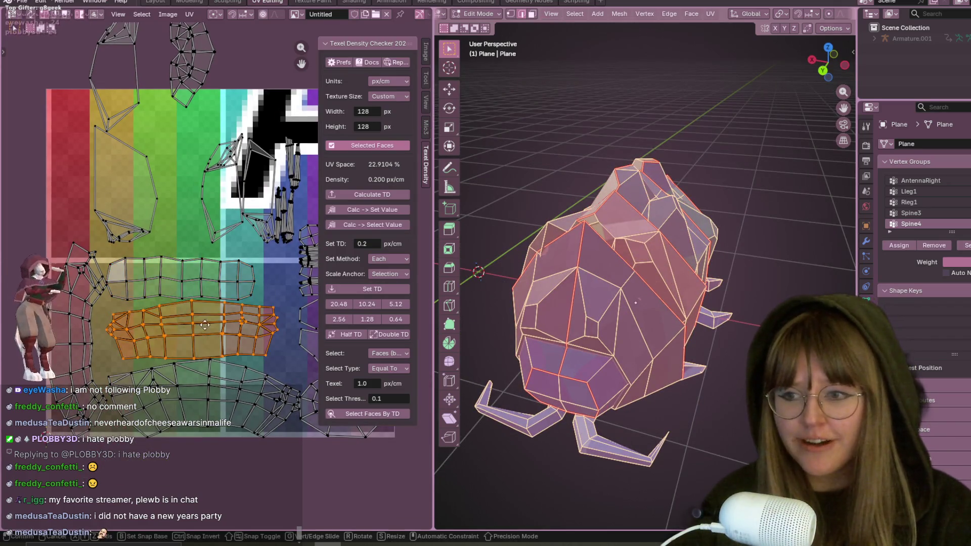
left_click(189, 260)
middle_click_drag(764, 220, 673, 225)
key("g")
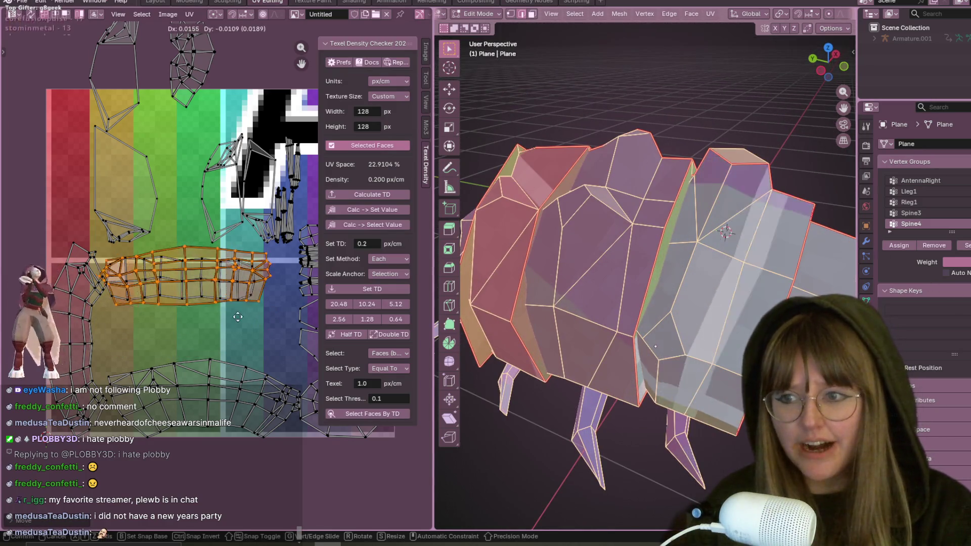
left_click(241, 321)
middle_click_drag(241, 321, 123, 223)
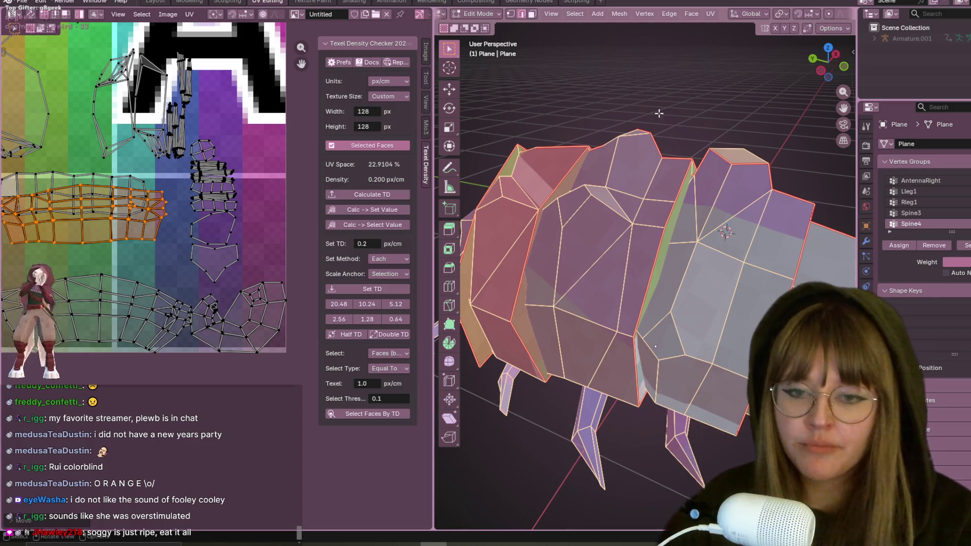
Deselect everything with Alt+A, view the pillbug from below, and loop-select a body edge
middle_click_drag(691, 190, 716, 204)
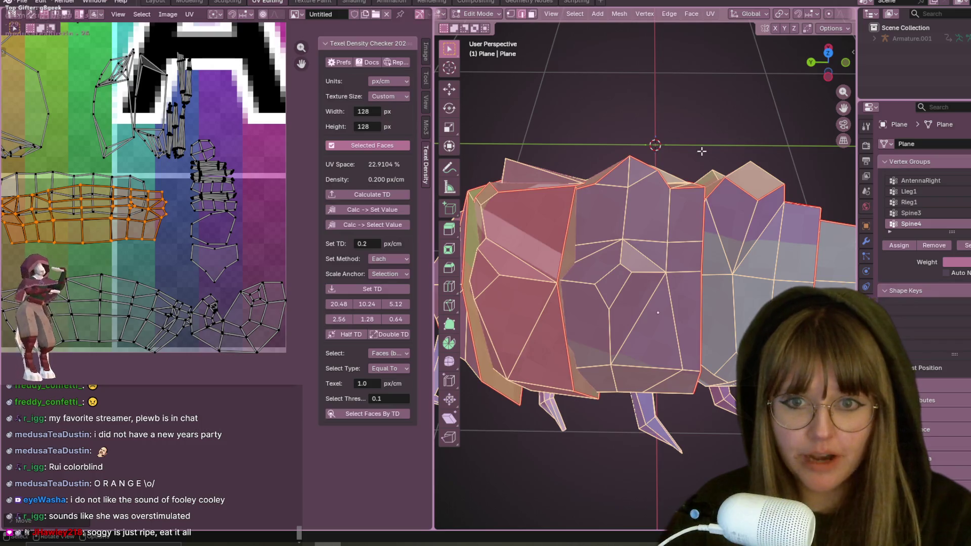
key("alt+a")
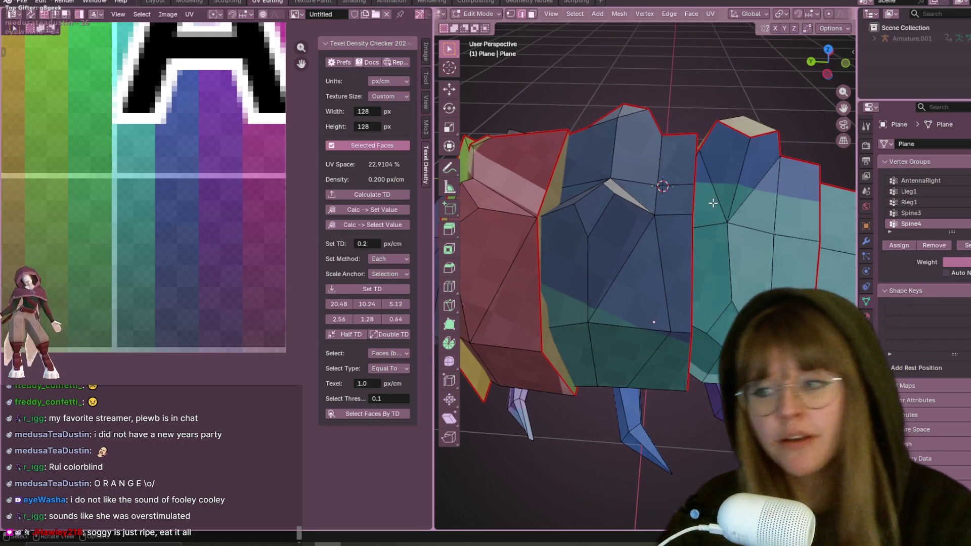
scroll(759, 218, "down", 2)
scroll(790, 231, "down", 2)
middle_click_drag(790, 231, 743, 165)
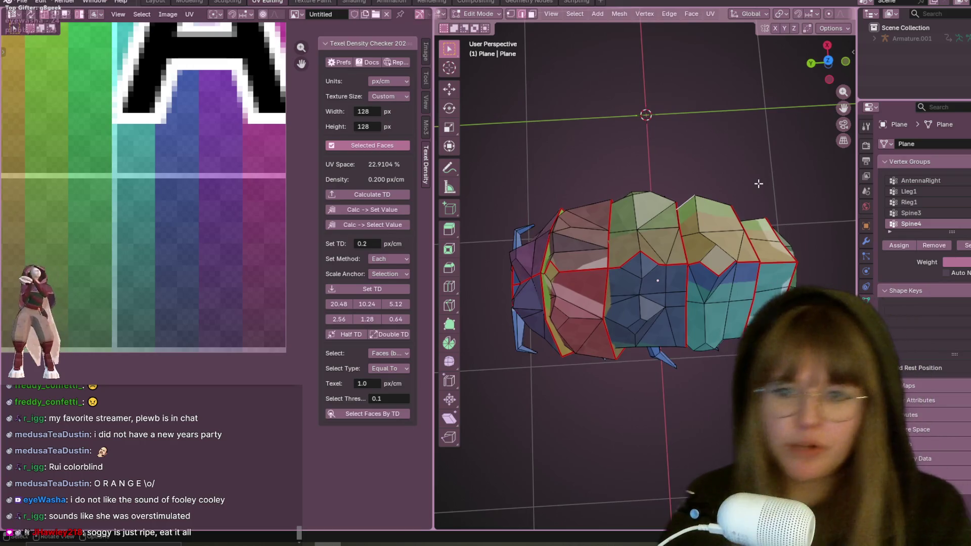
scroll(750, 113, "up", 3)
middle_click_drag(750, 113, 611, 114)
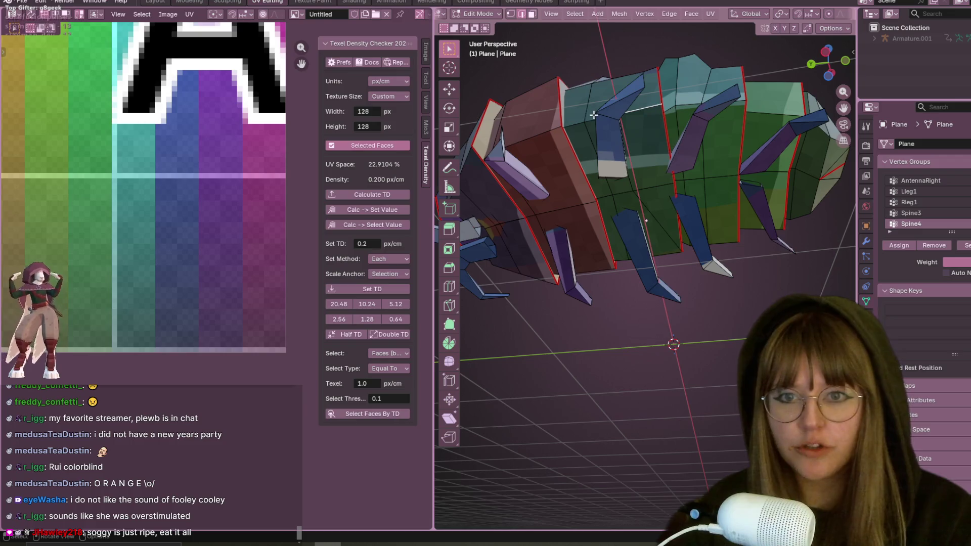
left_click(583, 126, "alt")
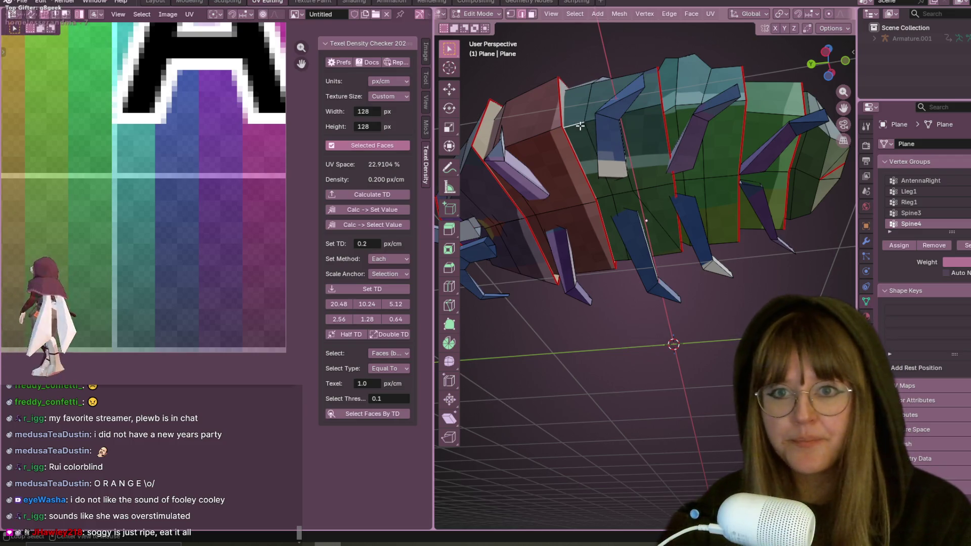
middle_click_drag(673, 111, 658, 126)
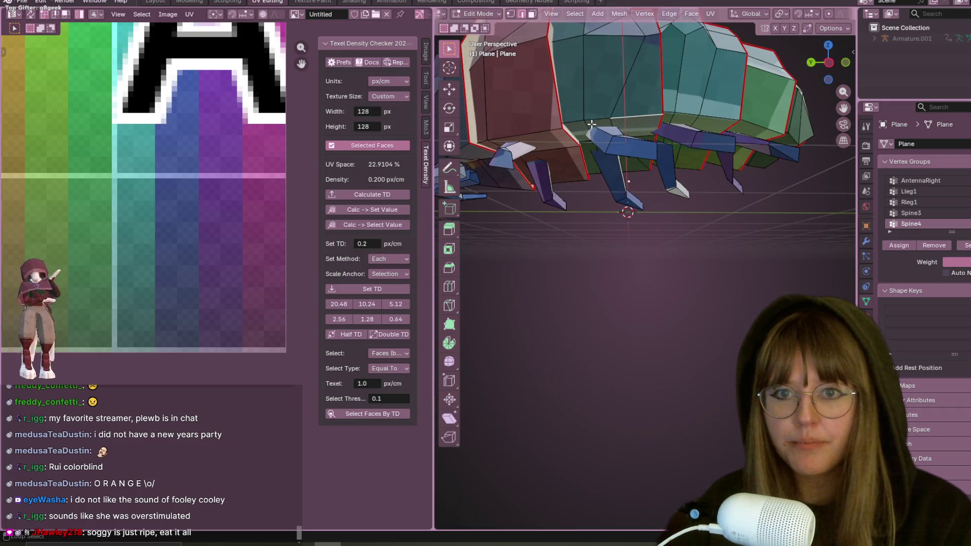
scroll(783, 14, "down", 5)
left_click(789, 14)
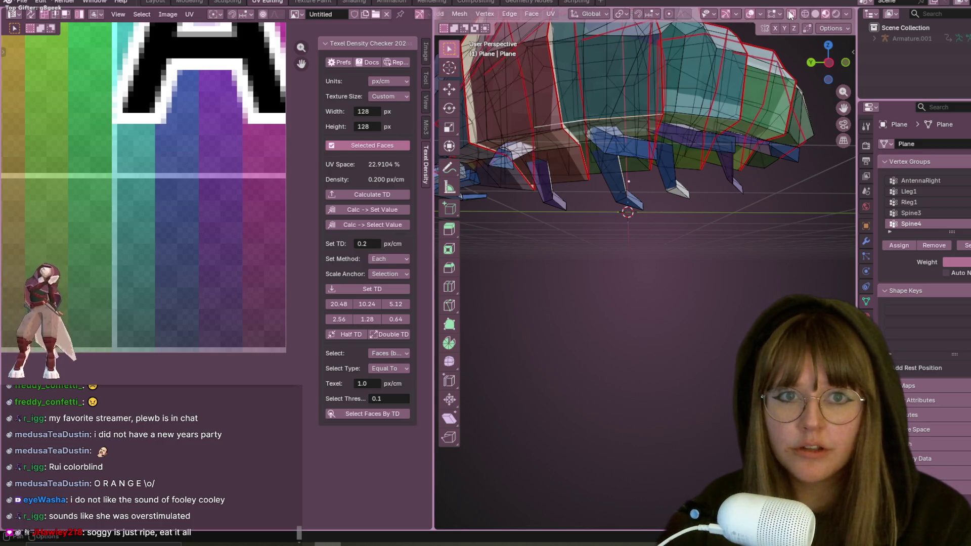
mouse_move(561, 117)
middle_mouse_down()
mouse_move(550, 152)
mouse_move(590, 216)
mouse_move(611, 181)
middle_mouse_up()
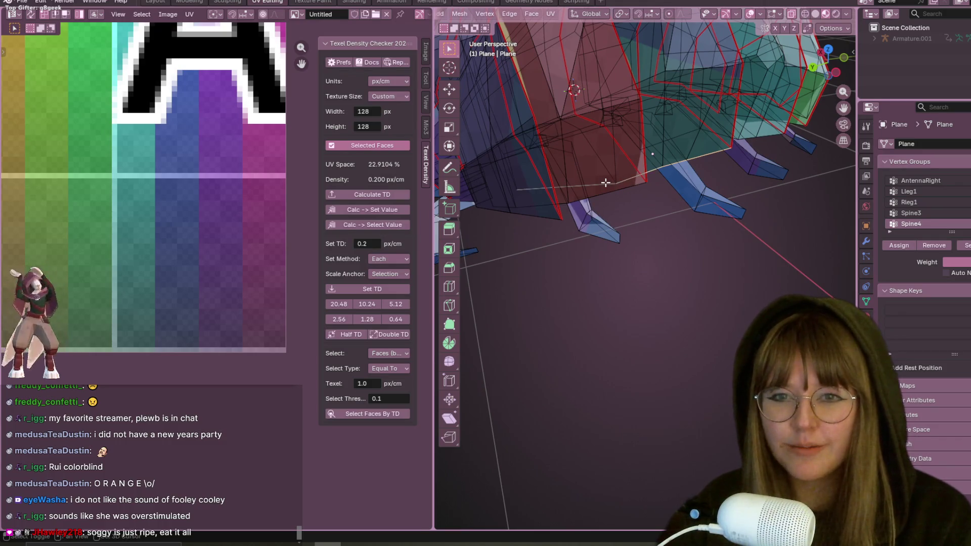
mouse_move(605, 186)
middle_mouse_down()
mouse_move(608, 508)
mouse_move(663, 405)
middle_mouse_up()
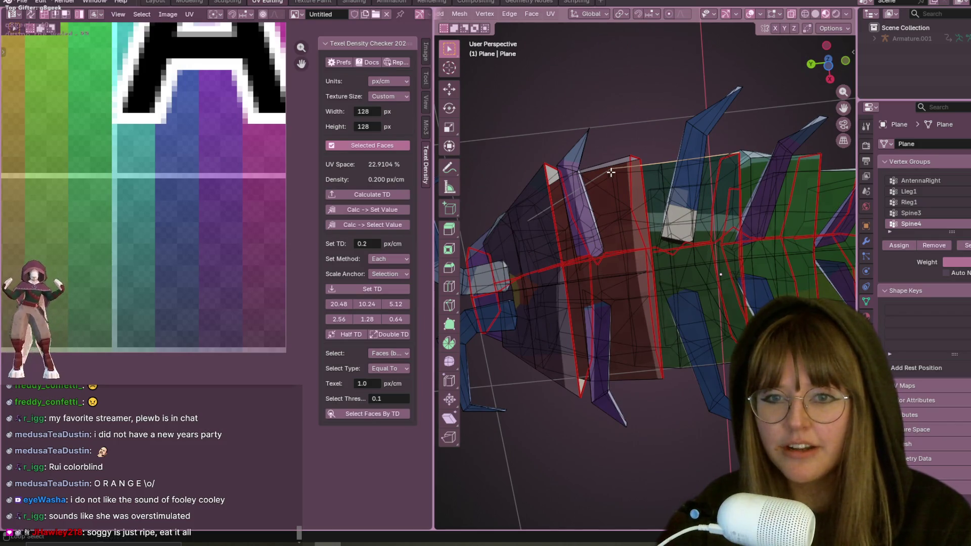
mouse_move(601, 169)
middle_mouse_down()
mouse_move(674, 311)
mouse_move(678, 401)
mouse_move(678, 355)
mouse_move(698, 327)
mouse_move(690, 321)
middle_mouse_up()
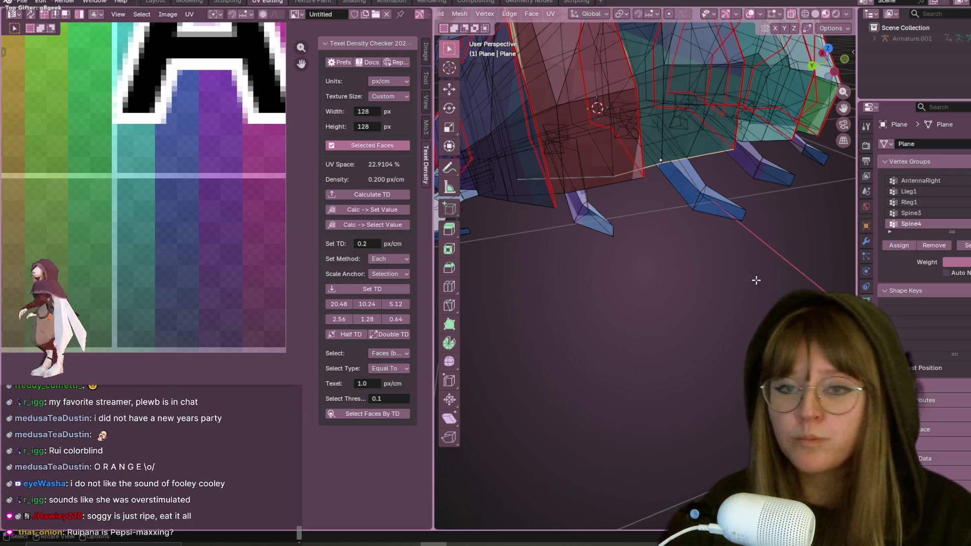
scroll(684, 191, "up", 3)
mouse_move(684, 191)
middle_mouse_down()
mouse_move(710, 246)
mouse_move(684, 298)
mouse_move(708, 294)
middle_mouse_up()
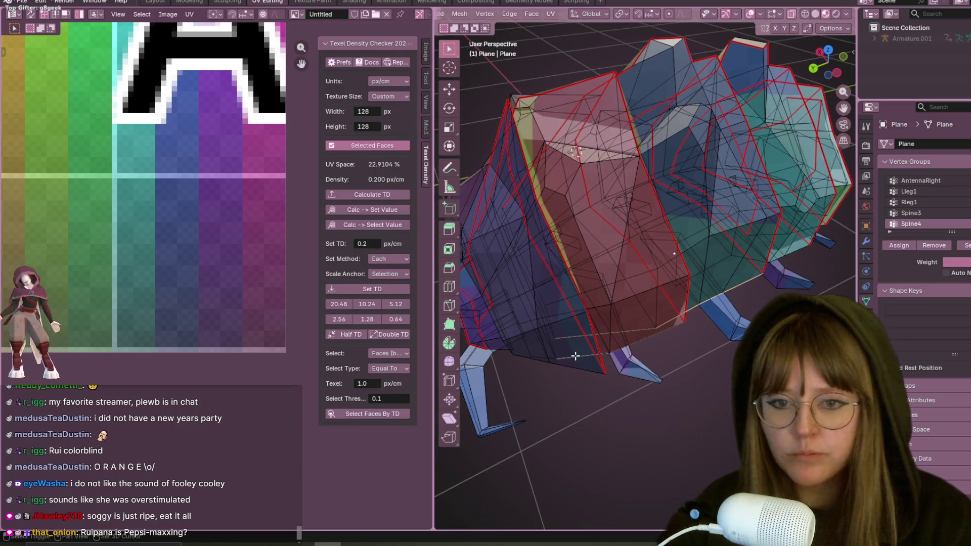
middle_click_drag(599, 355, 681, 277)
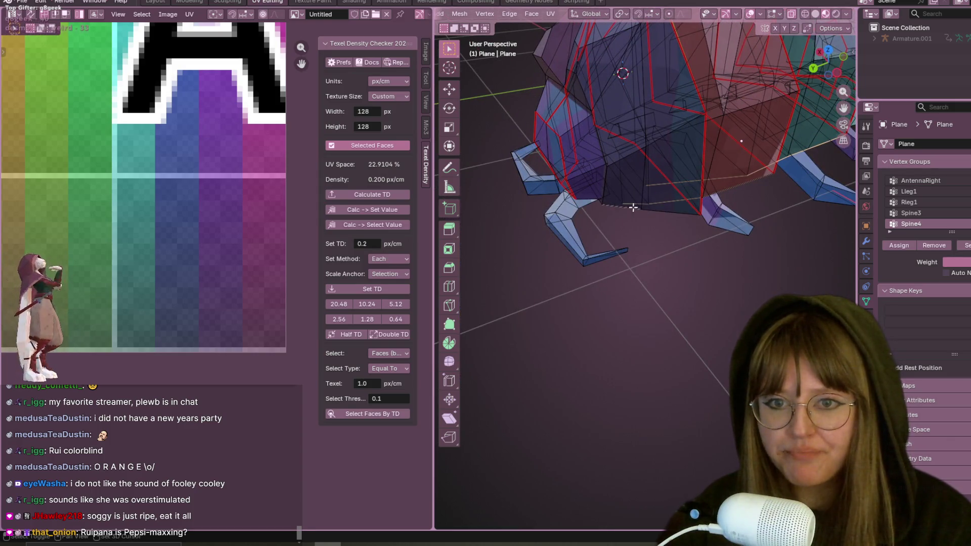
mouse_move(764, 203)
middle_mouse_down()
mouse_move(765, 249)
mouse_move(744, 202)
mouse_move(626, 208)
middle_mouse_up()
scroll(626, 208, "up", 5)
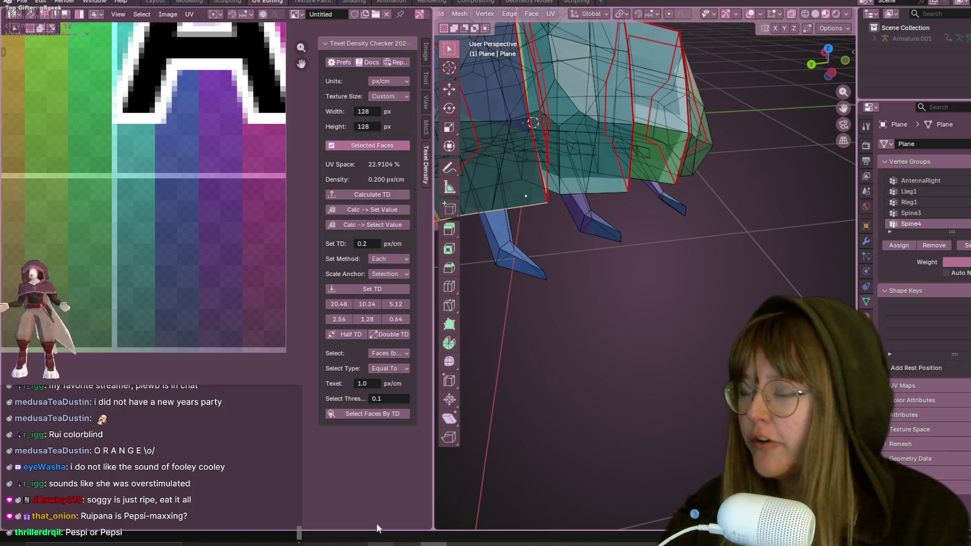
scroll(540, 218, "up", 5)
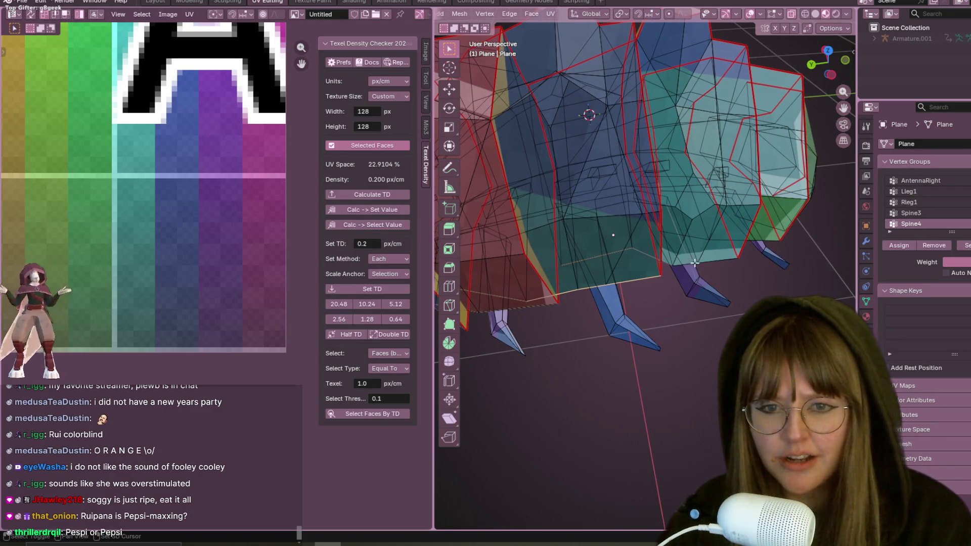
mouse_move(691, 263)
middle_mouse_down("shift")
mouse_move(740, 275)
mouse_move(604, 260)
middle_mouse_up("shift")
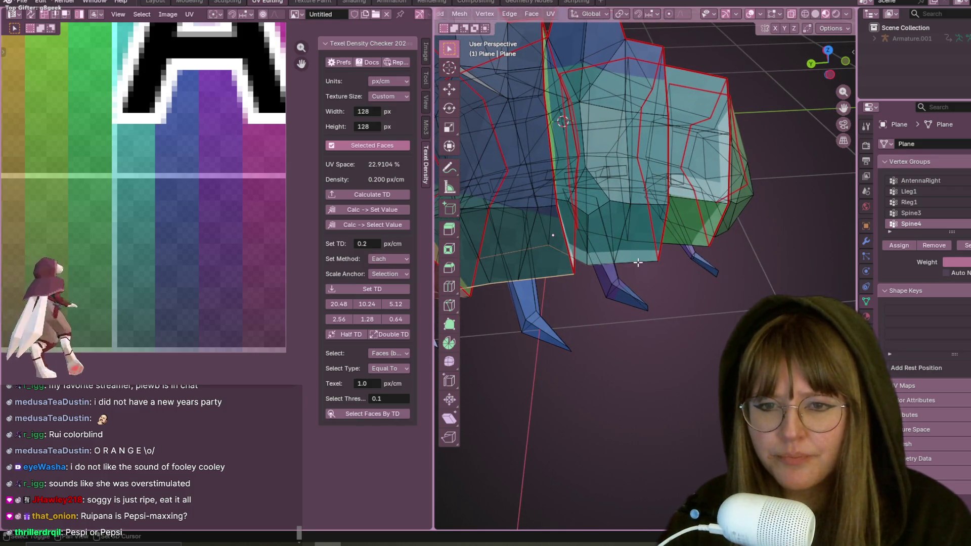
mouse_move(719, 241)
middle_mouse_down()
mouse_move(712, 288)
mouse_move(692, 117)
mouse_move(657, 113)
middle_mouse_up()
scroll(650, 106, "up", 10)
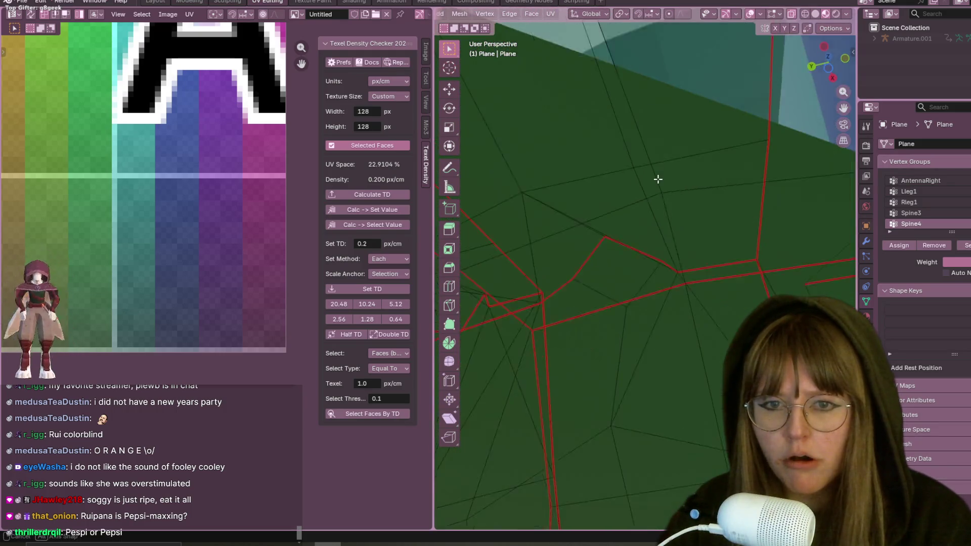
scroll(658, 181, "down", 10)
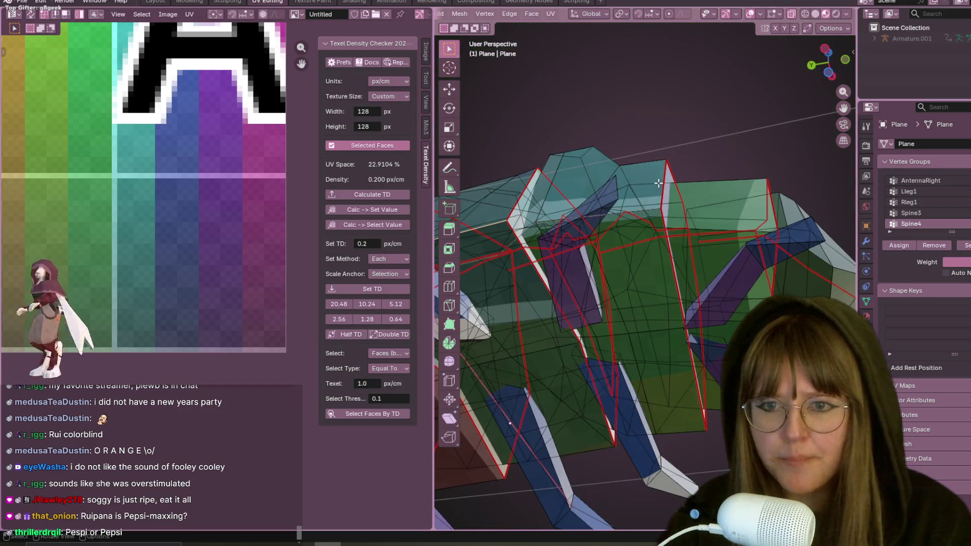
mouse_move(706, 159)
middle_mouse_down()
mouse_move(717, 175)
mouse_move(739, 169)
middle_mouse_up()
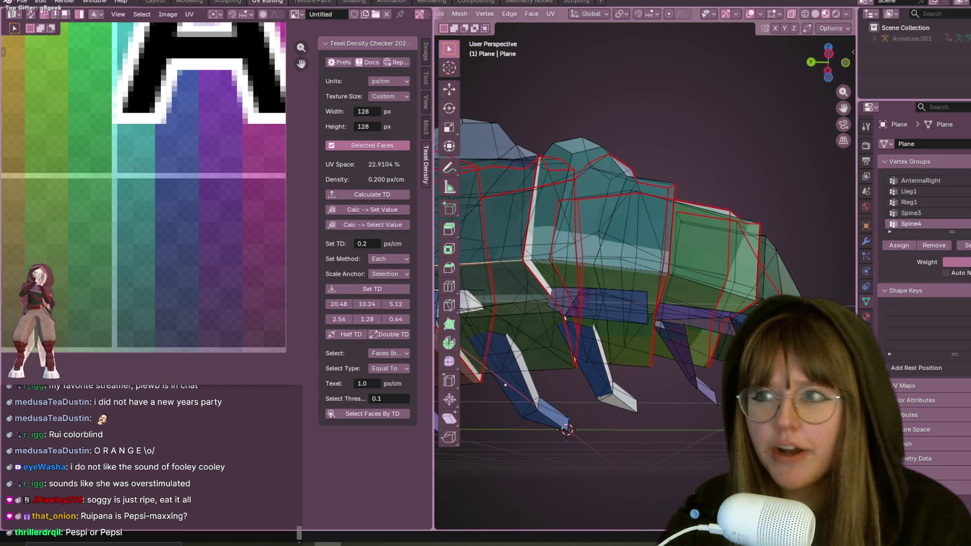
left_click(151, 4)
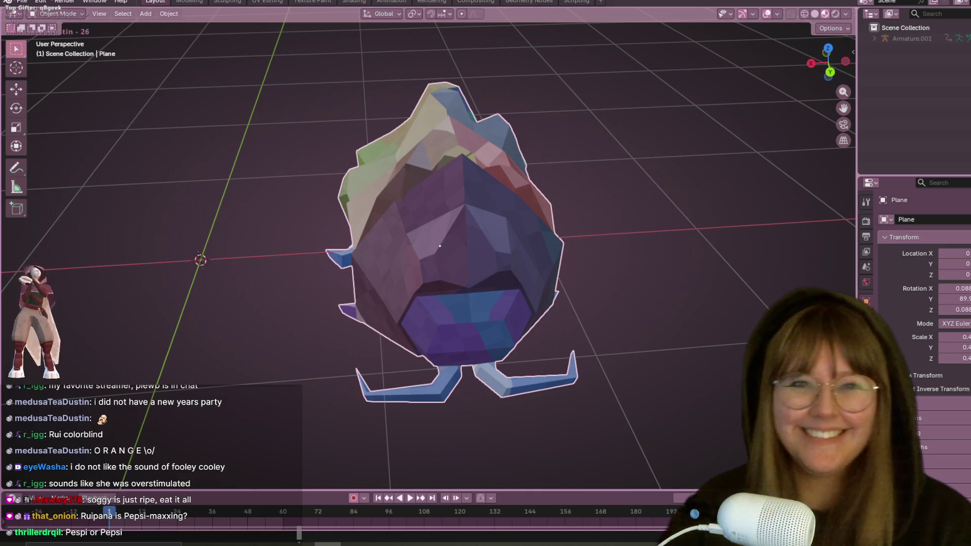
Switch to Solid shading, enter Edit Mode in vertex select, and check the auto-merge options
left_click(814, 14)
mouse_move(354, 152)
middle_mouse_down()
mouse_move(269, 129)
mouse_move(344, 132)
mouse_move(283, 128)
middle_mouse_up()
left_click(839, 28)
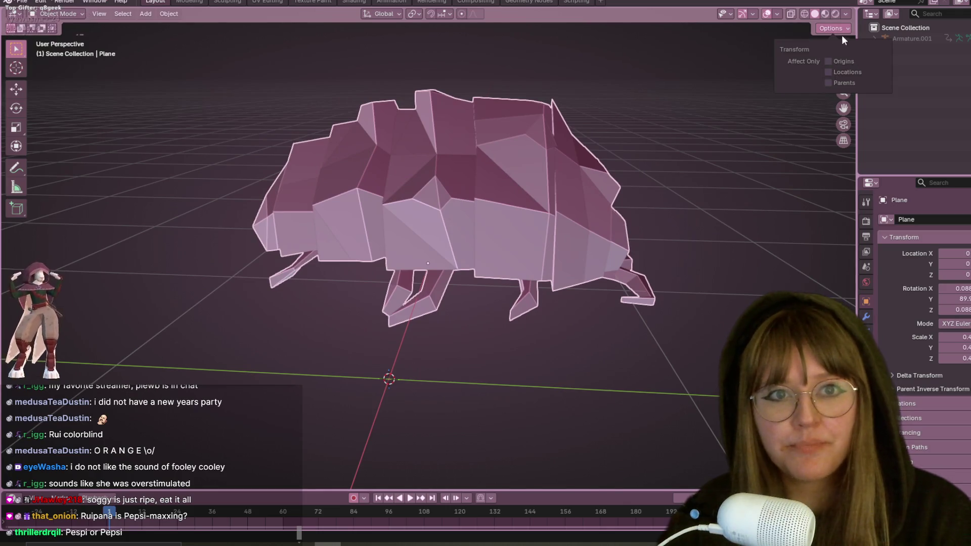
key("Tab")
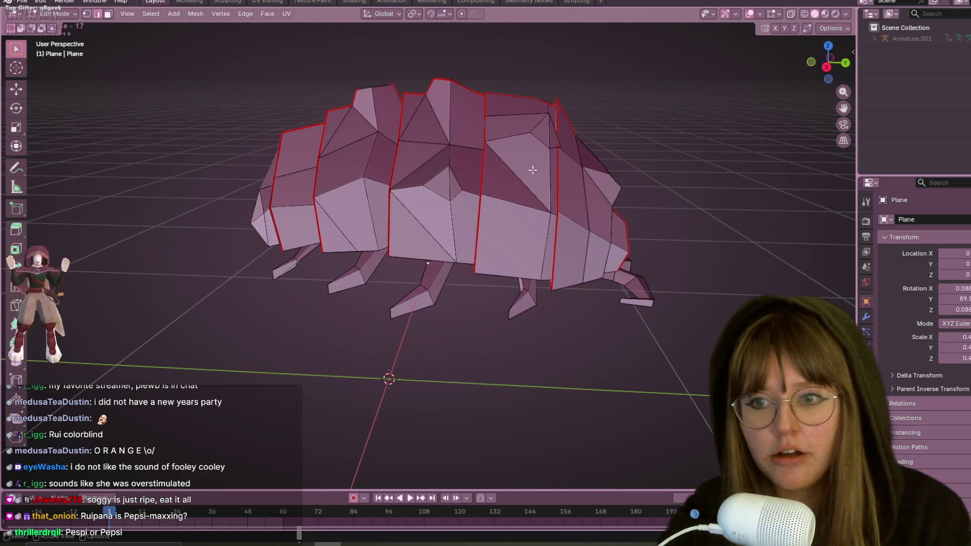
left_click(84, 16)
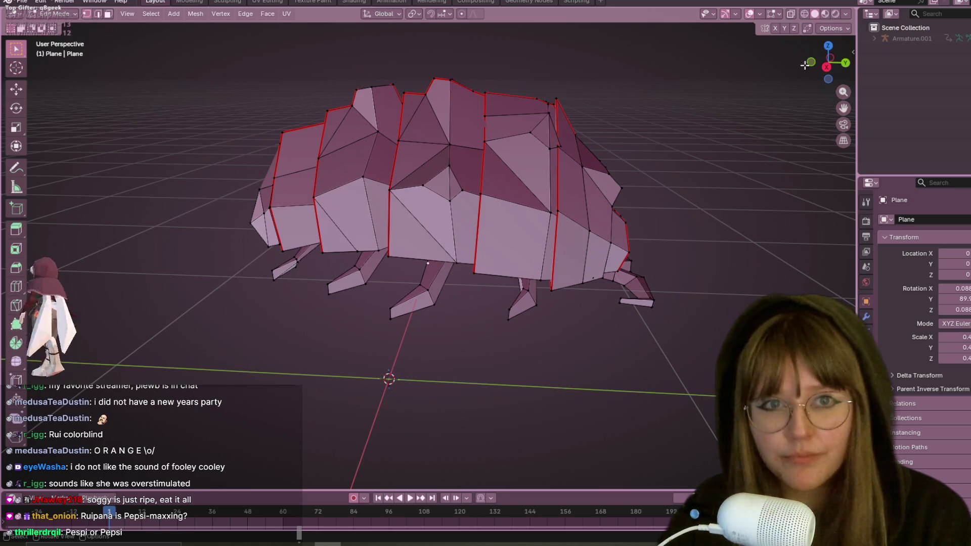
left_click(832, 28)
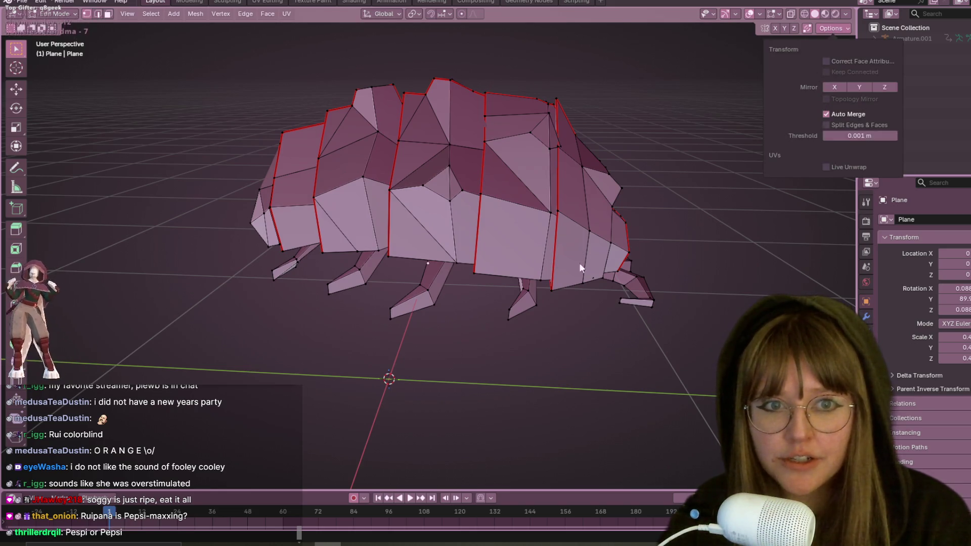
Select the diagonal edge on the body side and try moving it, then cancel
mouse_move(317, 256)
middle_mouse_down()
mouse_move(571, 283)
mouse_move(644, 223)
mouse_move(593, 253)
middle_mouse_up()
scroll(593, 254, "up", 6)
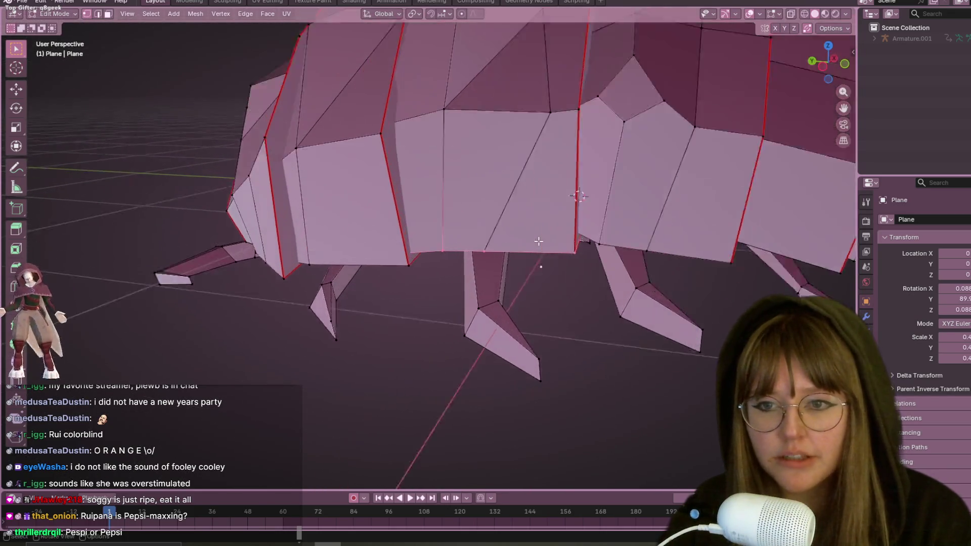
middle_click_drag(496, 245, 561, 240)
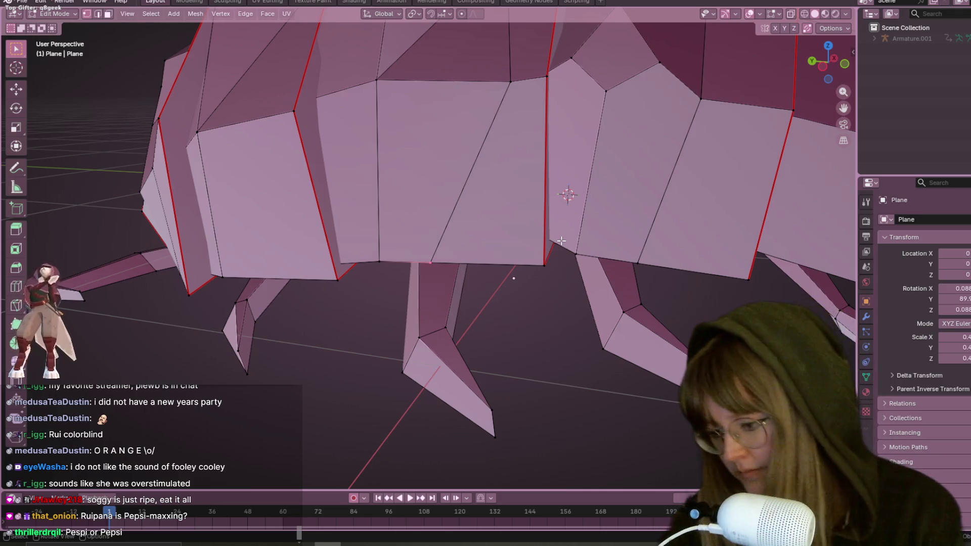
key("g")
left_click(562, 241)
left_click(434, 252)
key("g")
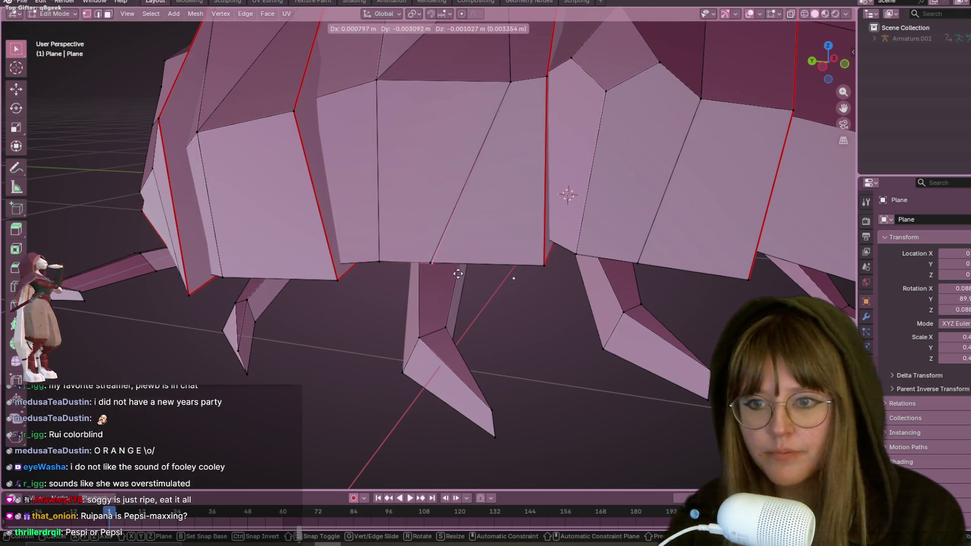
right_click(452, 273)
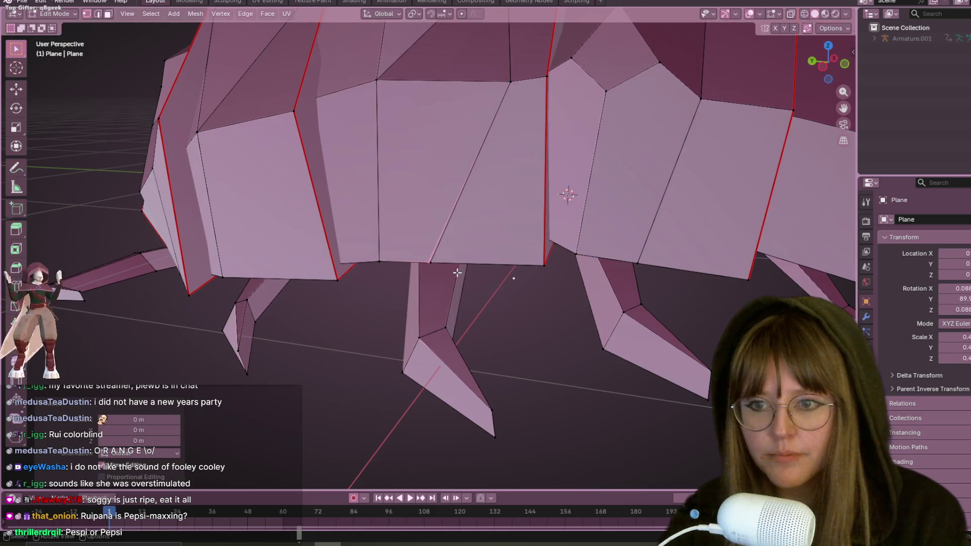
Try a vertex slide on the edge's bottom vertex, cancel it, and bring up auto-merge settings
scroll(452, 275, "up", 3)
left_click(432, 283)
key("shift+v")
right_click(447, 294)
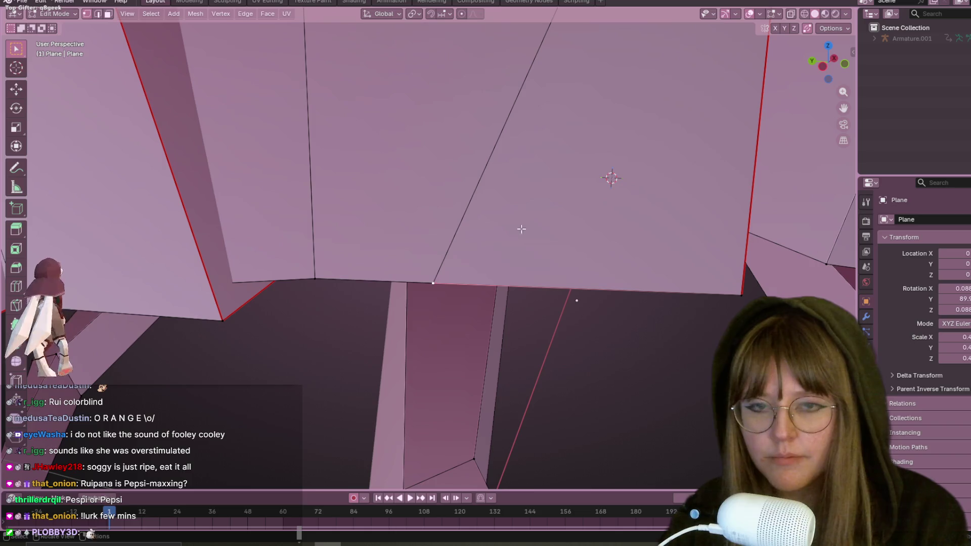
left_click(842, 28)
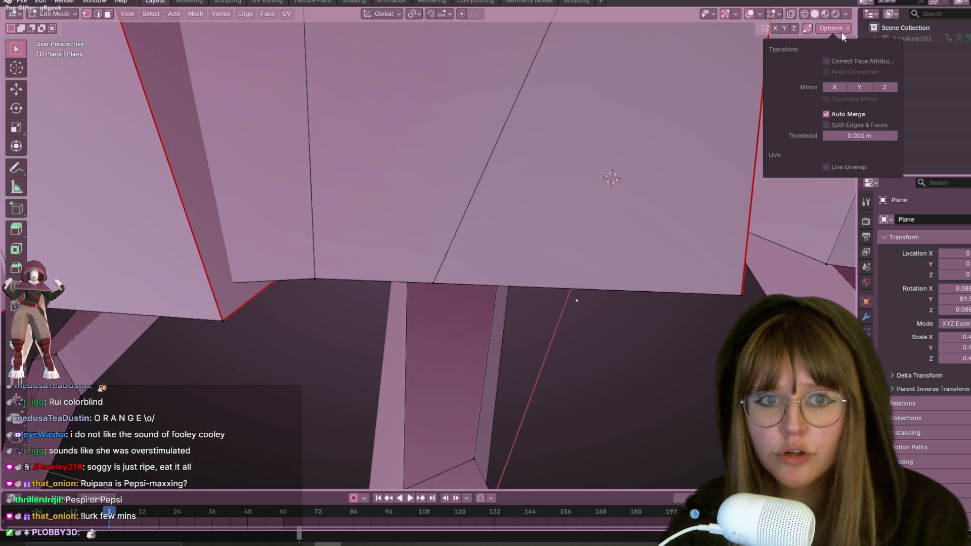
Set the Auto Merge threshold to 0.01 m
left_click_drag(858, 136, 865, 136)
left_click(866, 136)
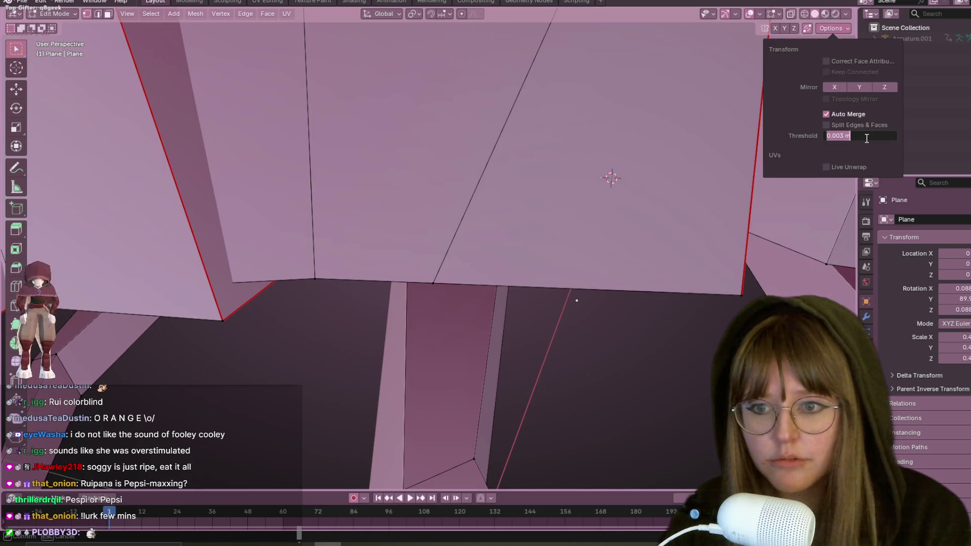
type("0.01")
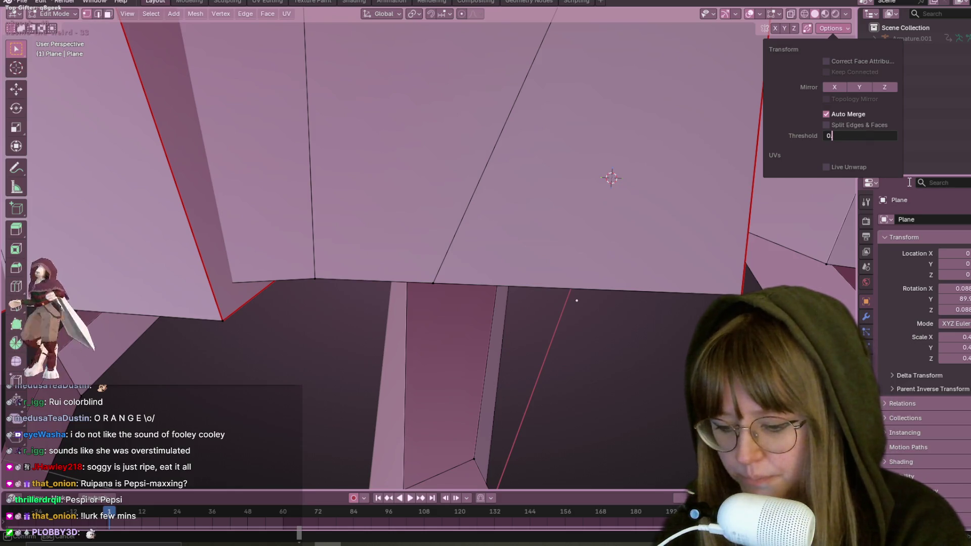
key("Return")
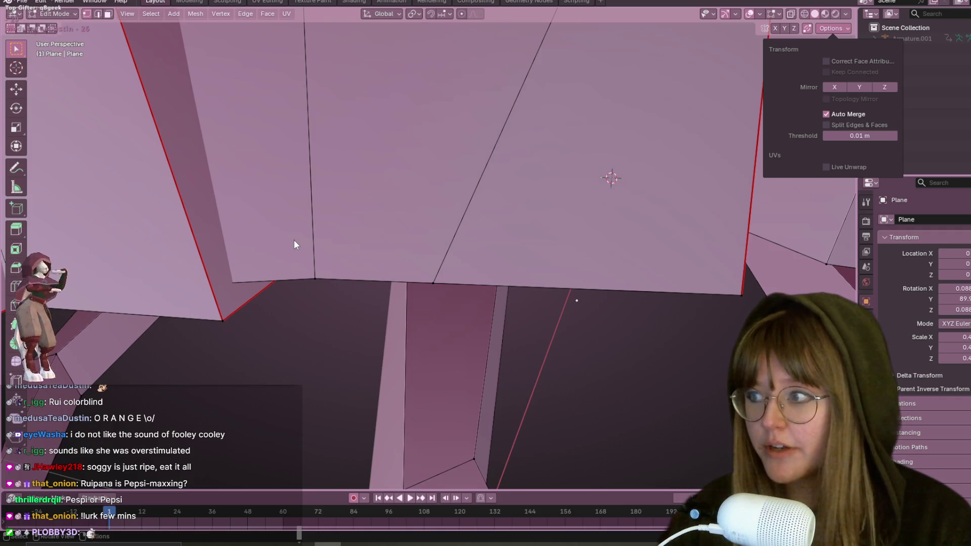
Select the vertex on the body panel's bottom edge and slide it along that edge
left_click(436, 286)
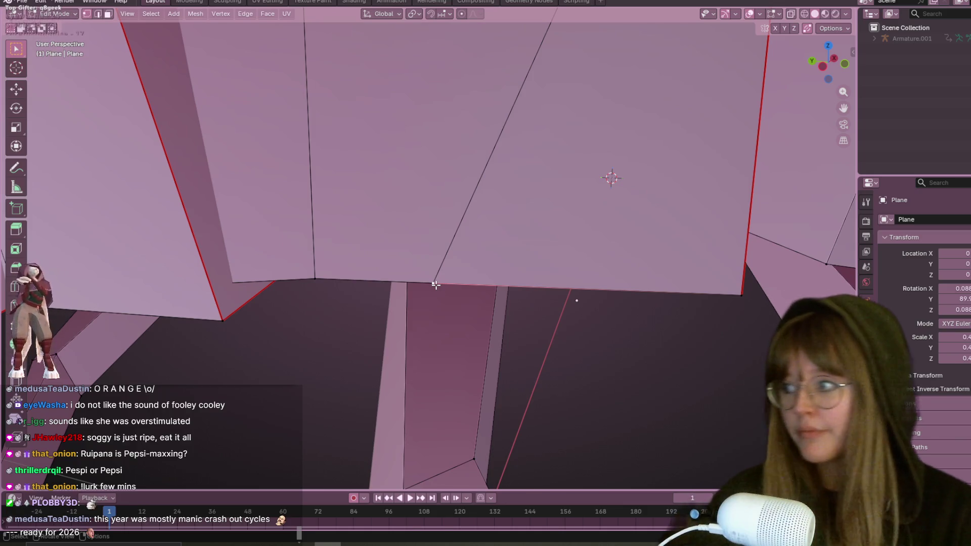
left_click(436, 286)
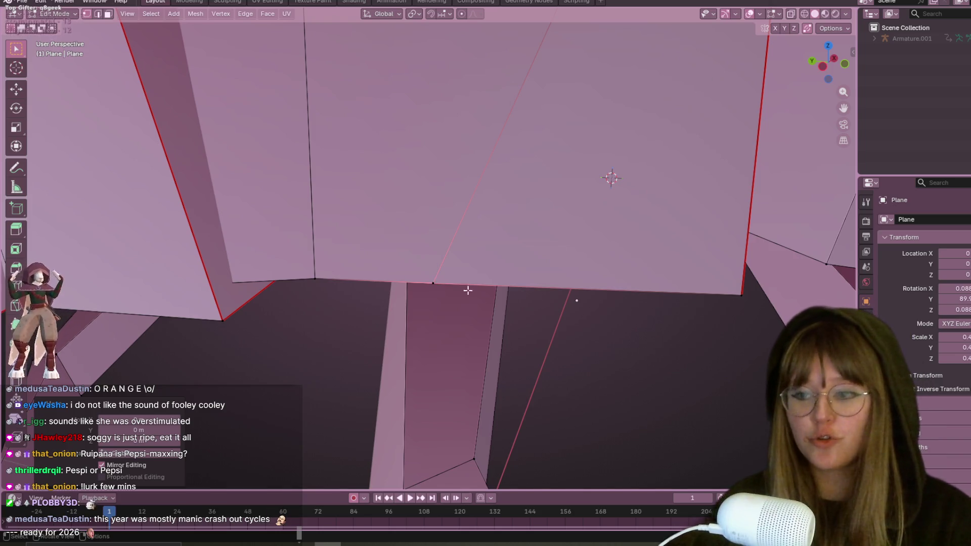
left_click(446, 305)
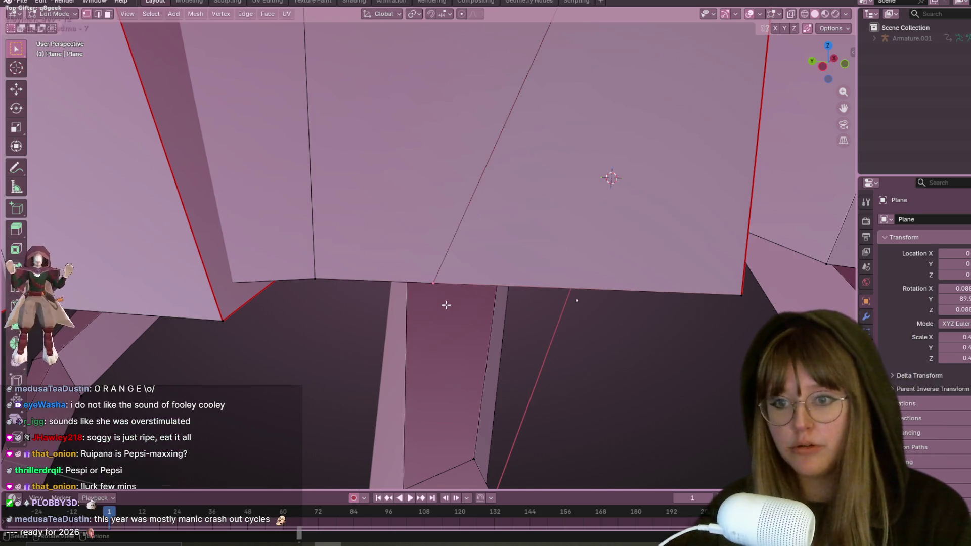
left_click(435, 276)
key("shift+v")
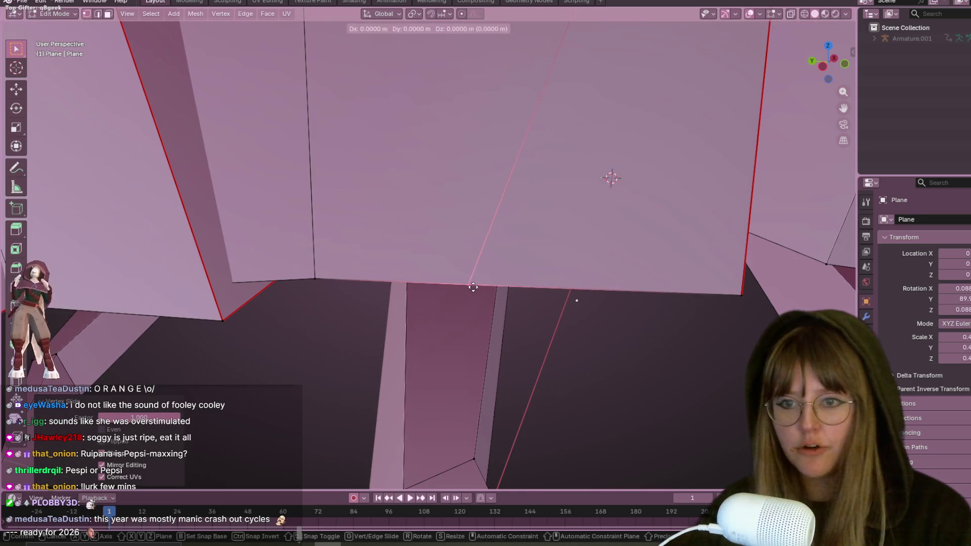
left_click(207, 290)
Box-select a vertex where the plates meet the underside and move it into place
mouse_move(220, 301)
middle_mouse_down()
mouse_move(548, 288)
mouse_move(624, 340)
mouse_move(613, 387)
mouse_move(531, 253)
middle_mouse_up()
left_click_drag(466, 218, 491, 269)
key("g")
key("g")
left_click(461, 276)
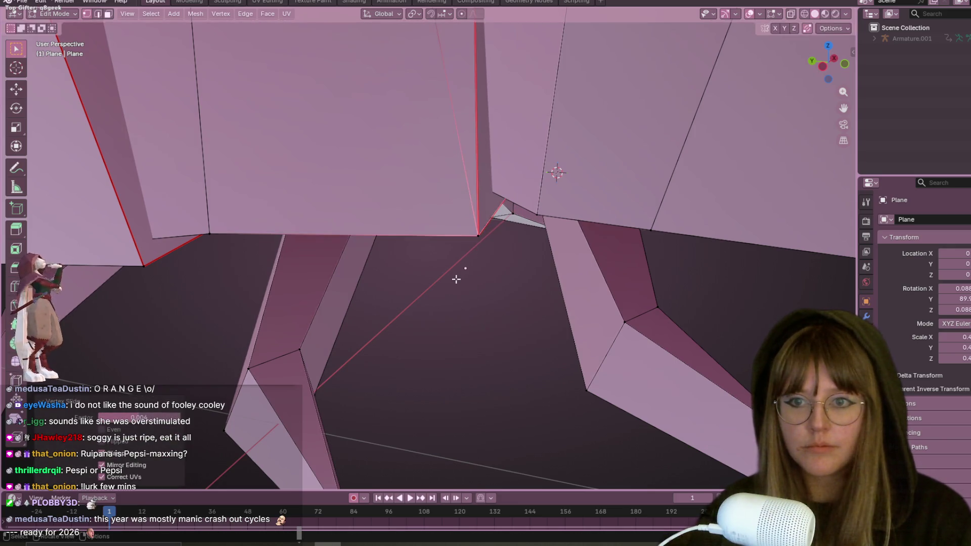
middle_click_drag(454, 275, 592, 174)
Reposition the underside vertex again from a closer, lower view, then check the whole creature
key("g")
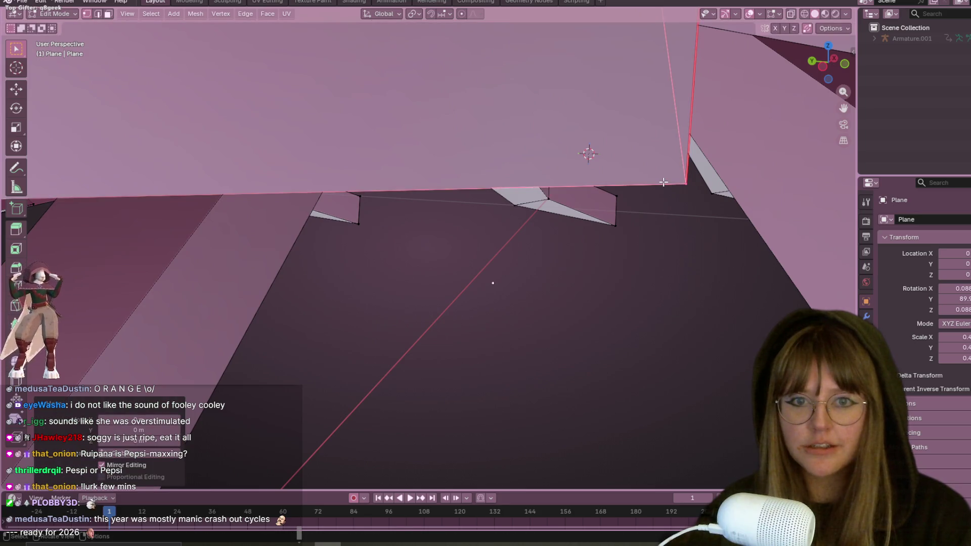
left_click(618, 188)
middle_click_drag(618, 189, 455, 242)
key("g")
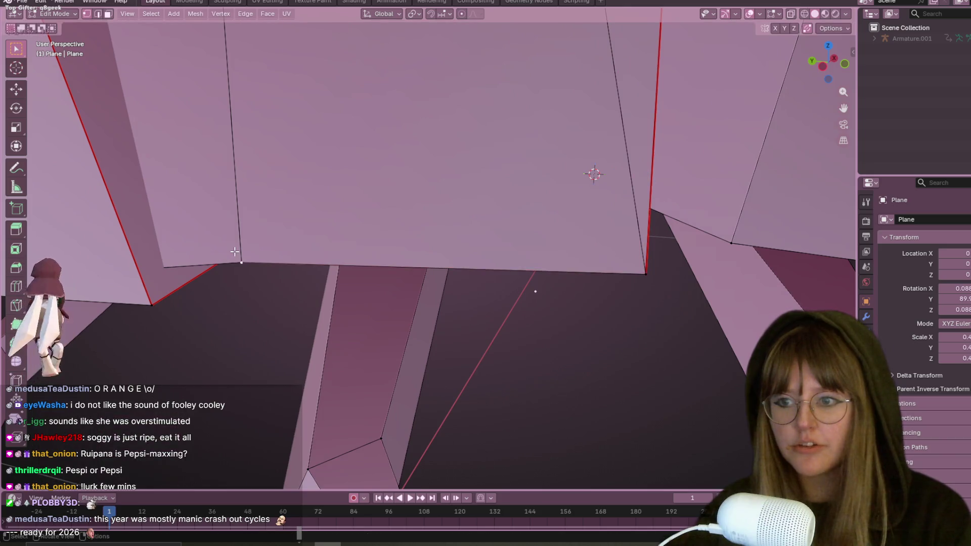
left_click(257, 279)
left_click(256, 279)
key("g")
left_click(260, 301)
scroll(260, 301, "down", 5)
scroll(256, 273, "up", 5)
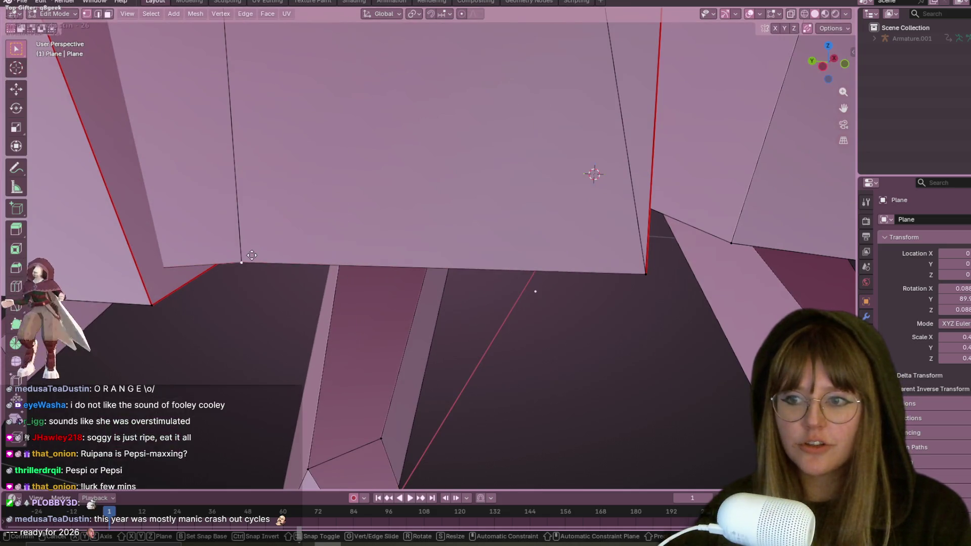
scroll(252, 255, "down", 6)
mouse_move(448, 268)
middle_mouse_down()
mouse_move(465, 231)
mouse_move(480, 260)
mouse_move(461, 197)
middle_mouse_up()
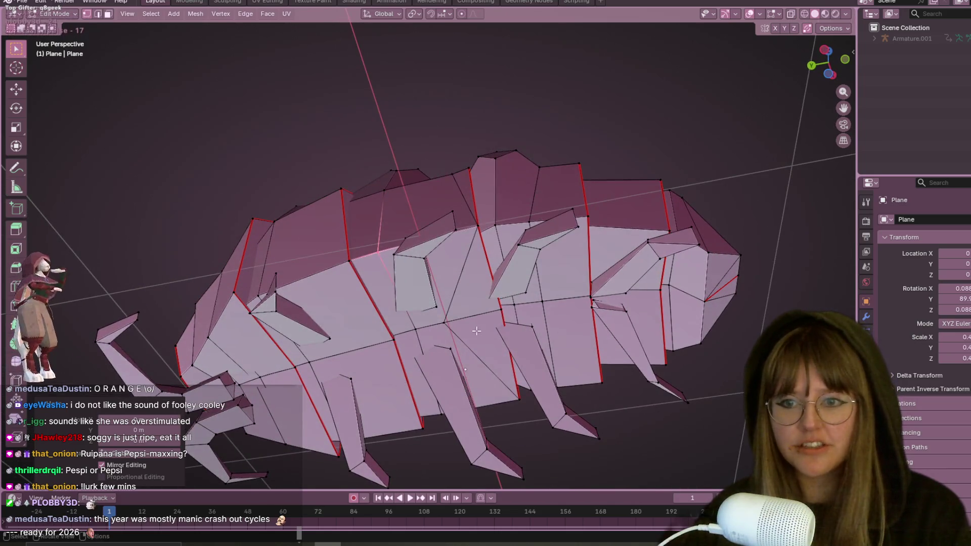
Slide the selected vertex along its edge and move it into its final position
key("g")
key("g")
left_click(466, 316)
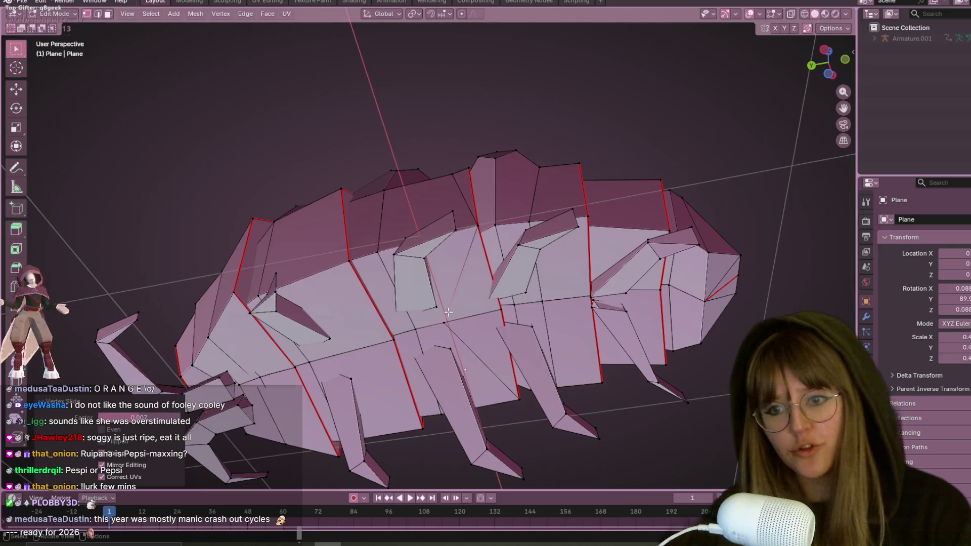
scroll(495, 340, "up", 5)
key("g")
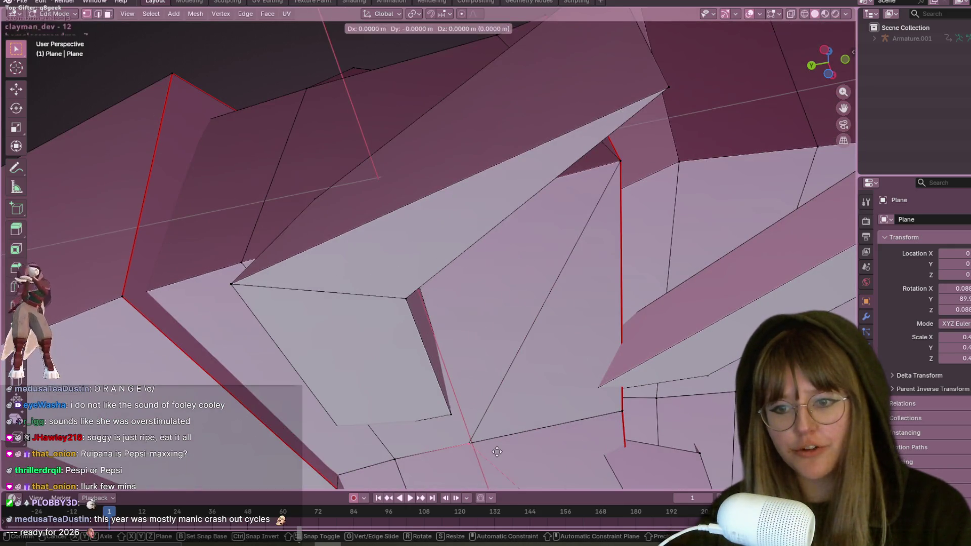
left_click(533, 440)
middle_click_drag(467, 438, 484, 331)
left_click(483, 332)
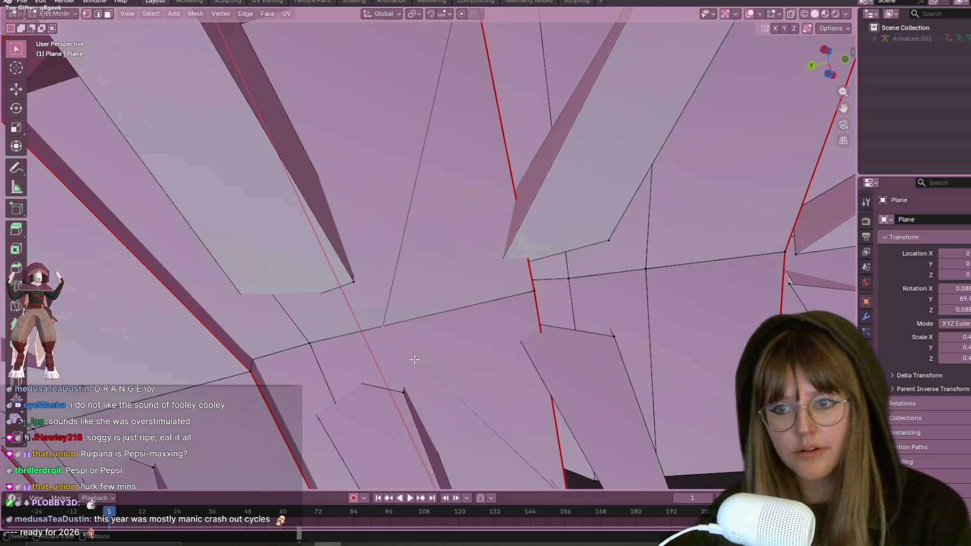
Box-select a vertex beside the seam, then slide and reposition it
left_click_drag(370, 313, 403, 359)
key("g")
key("g")
left_click(622, 297)
key("g")
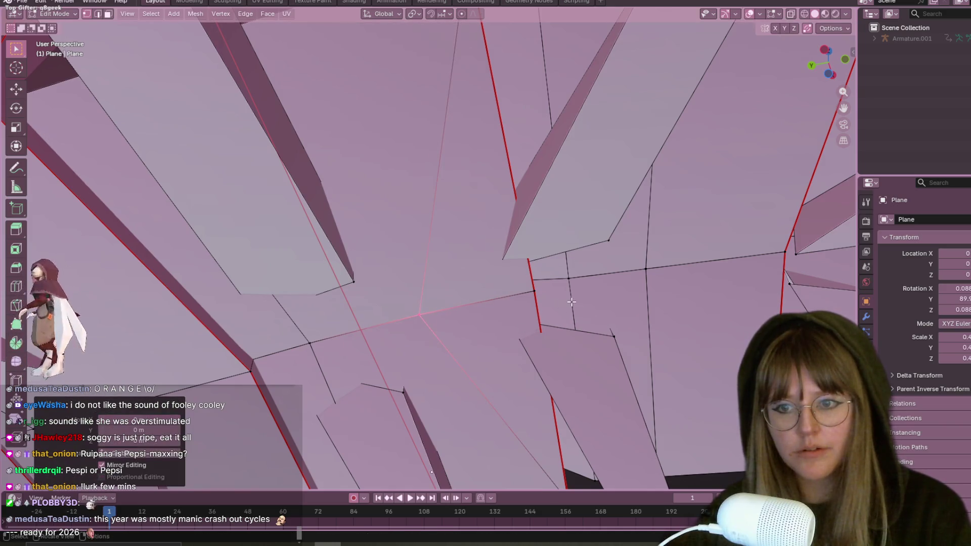
left_click(632, 285)
key("g")
left_click(552, 303)
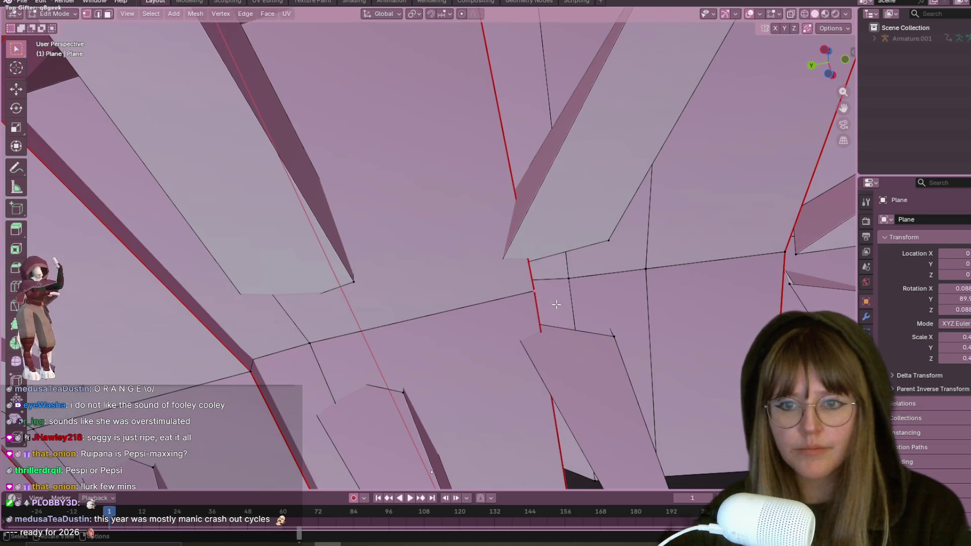
Select the vertices next to the seam, then select and frame the entire mesh
left_click_drag(510, 283, 542, 294)
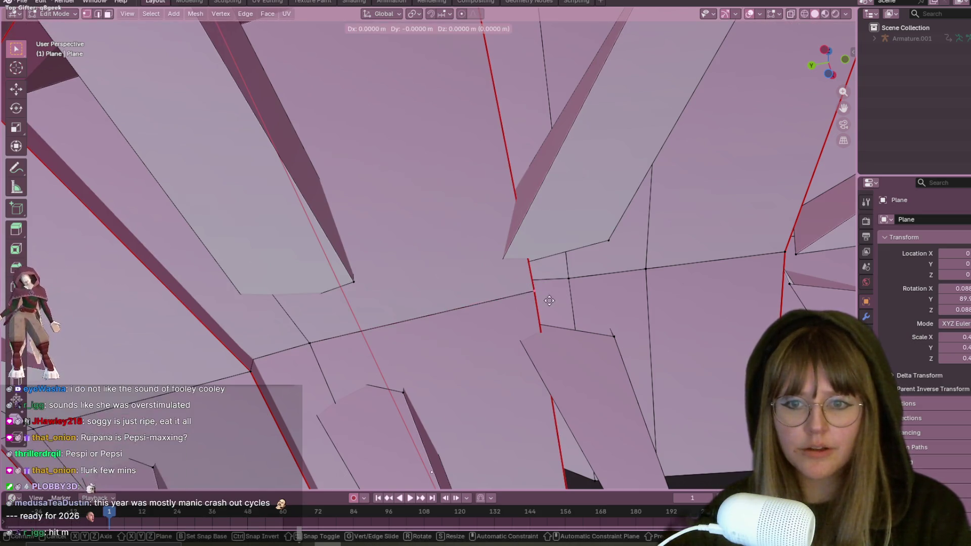
key("Home")
key("a")
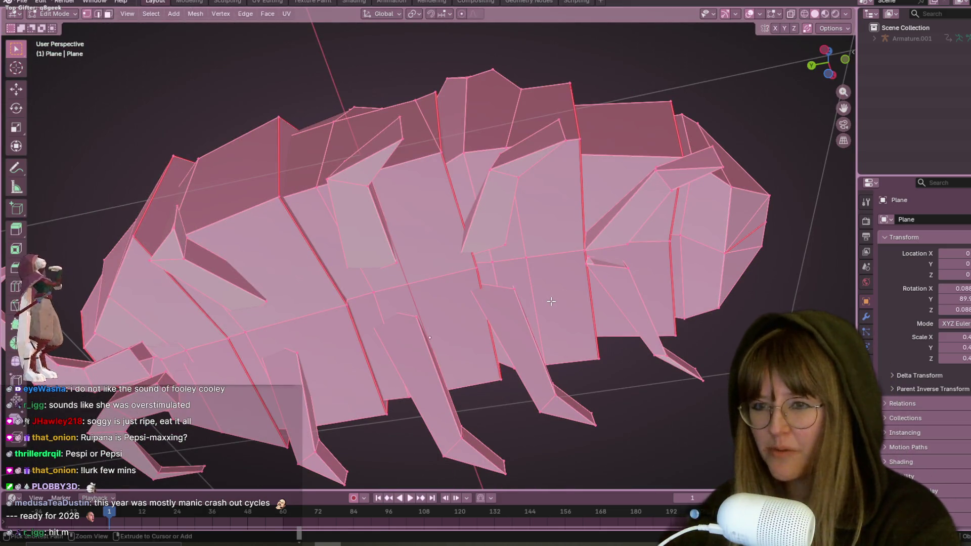
key("ctrl+m")
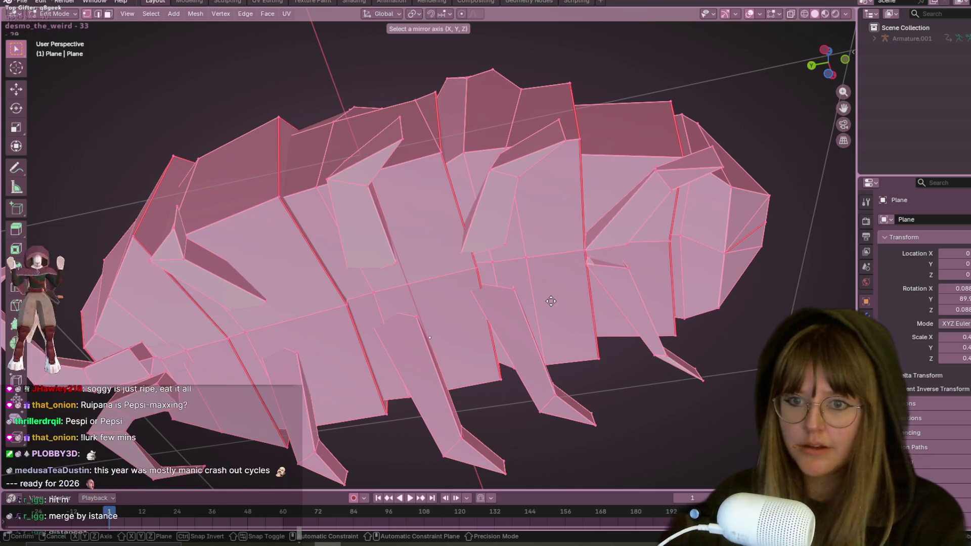
left_click(510, 227)
middle_click_drag(511, 227, 536, 201)
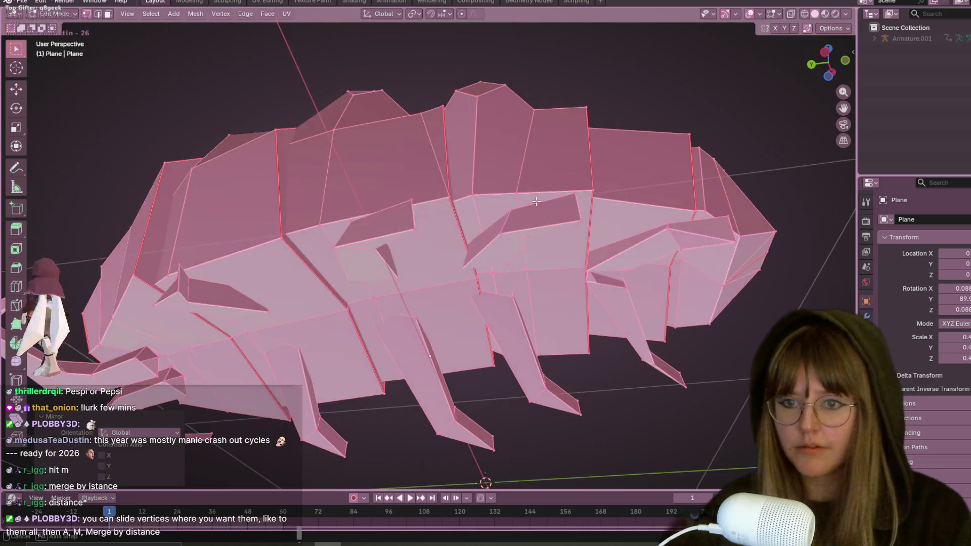
scroll(536, 201, "down", 1)
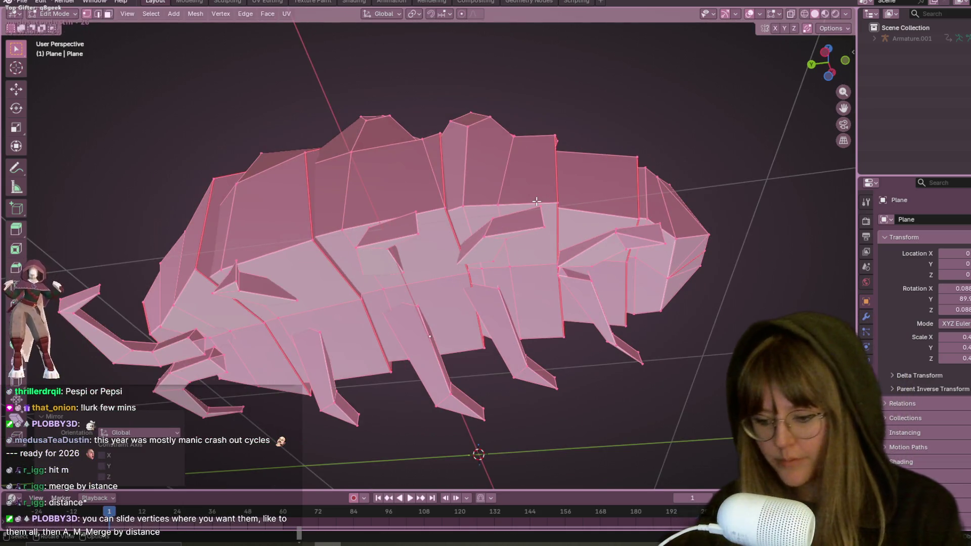
key("comma")
left_click(537, 201)
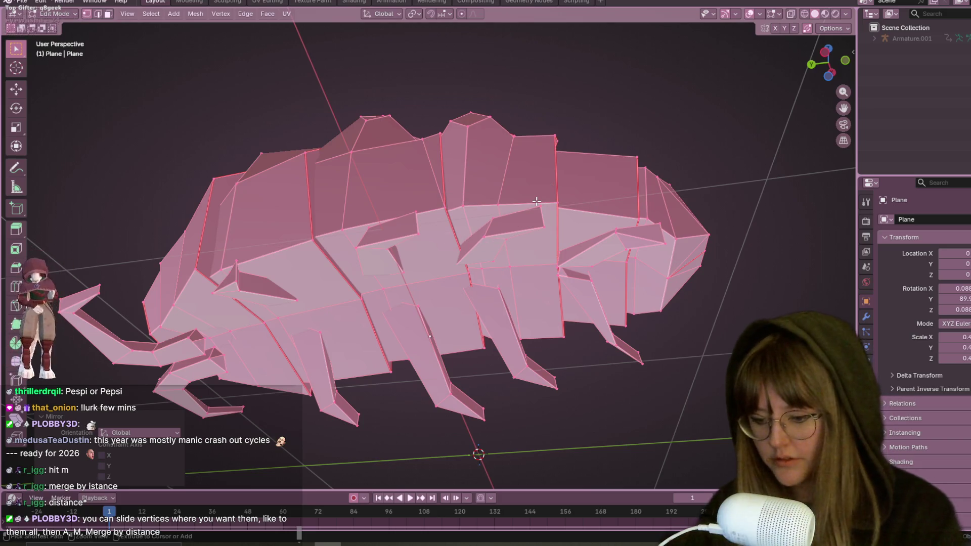
key("ctrl+m")
key("Escape")
middle_click_drag(600, 106, 624, 232)
key("m")
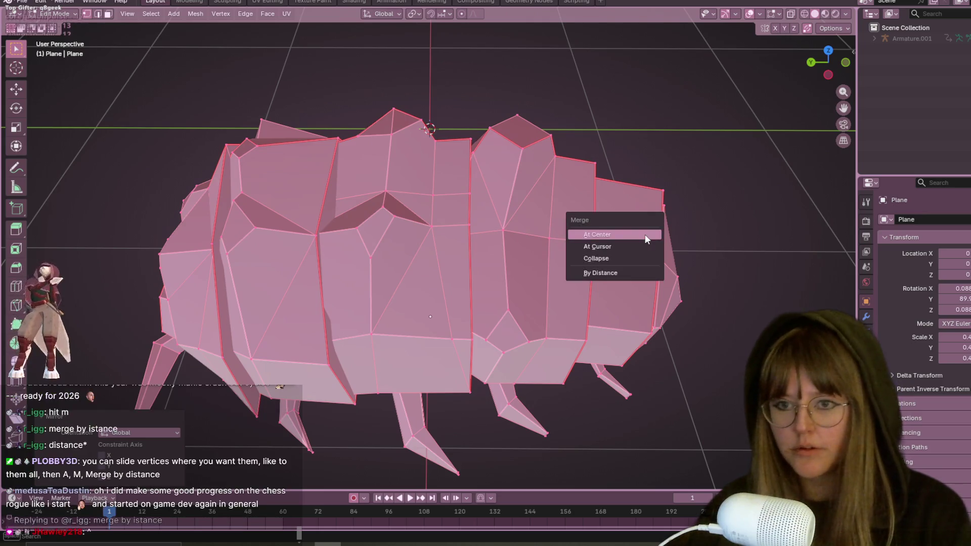
left_click(645, 235)
scroll(628, 210, "down", 8)
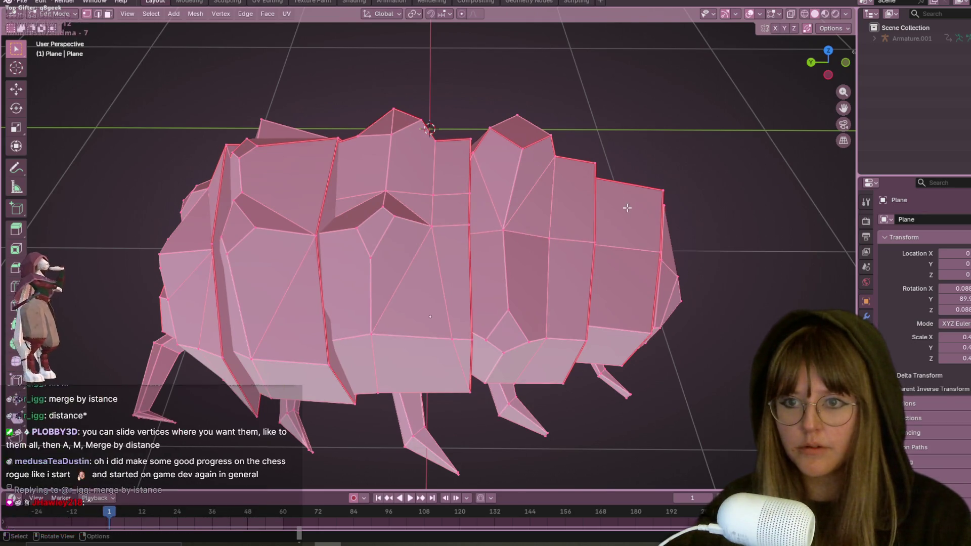
mouse_move(628, 211)
middle_mouse_down()
mouse_move(617, 195)
mouse_move(617, 249)
middle_mouse_up()
scroll(617, 249, "up", 5)
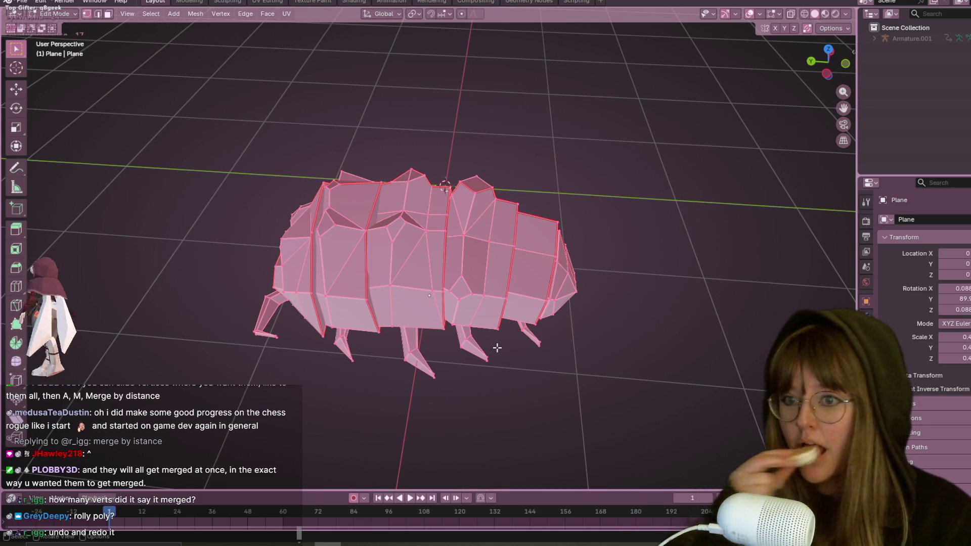
Select the whole pillbug mesh and Merge By Distance at 0.0001 m, removing 1213 vertices
key("ctrl+z")
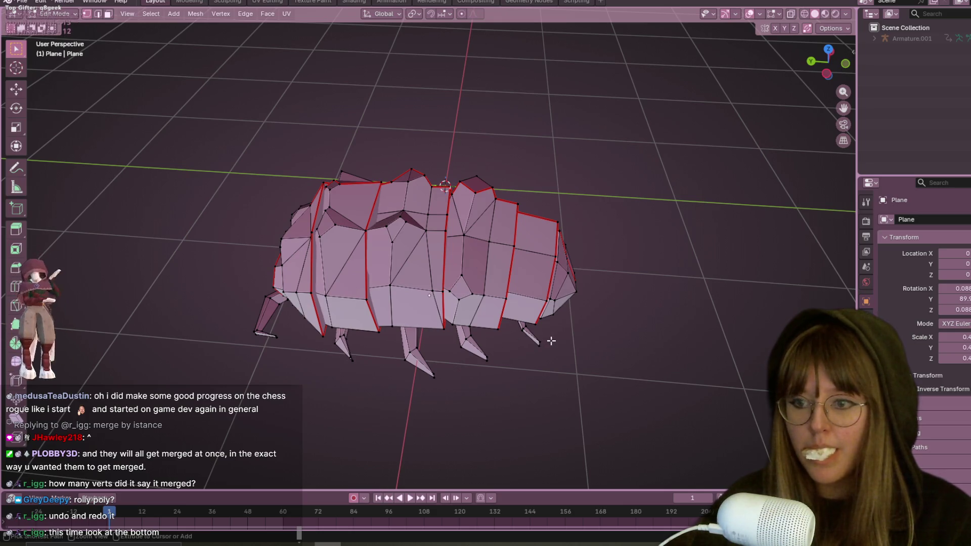
mouse_move(556, 365)
middle_mouse_down()
mouse_move(579, 351)
mouse_move(552, 196)
middle_mouse_up()
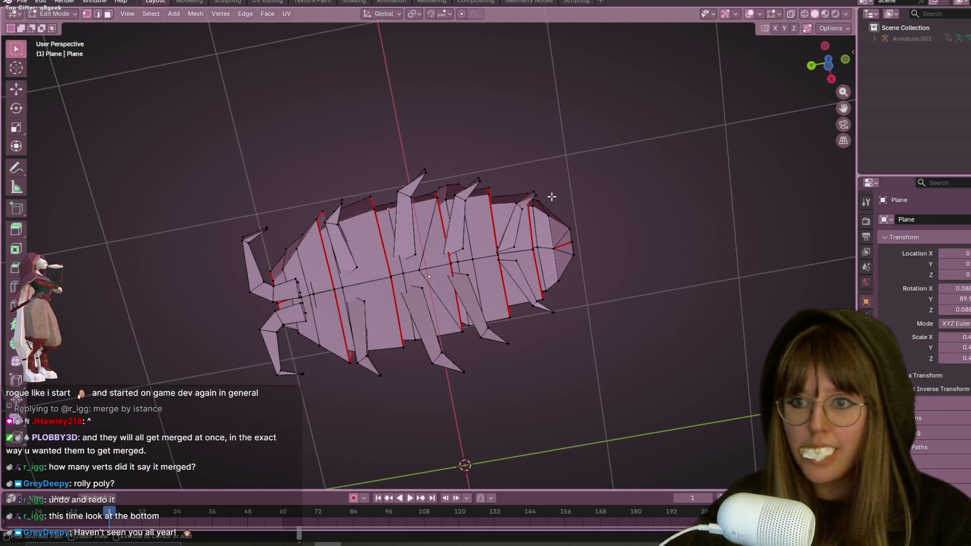
middle_click_drag(550, 199, 616, 275)
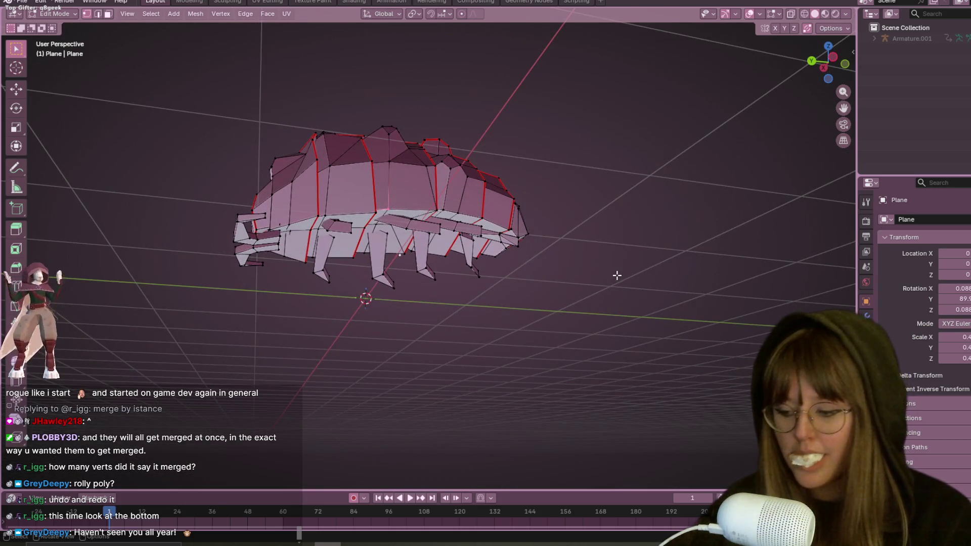
scroll(616, 275, "up", 3)
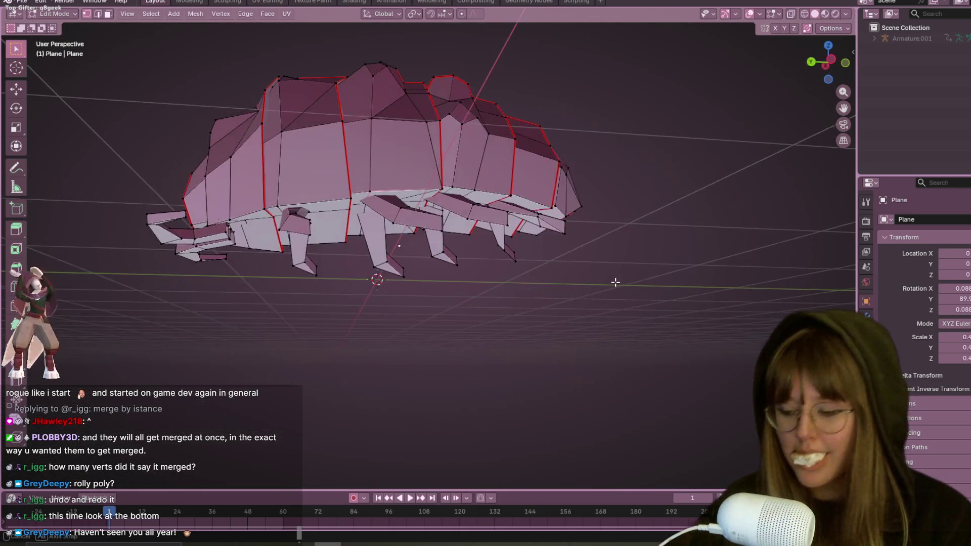
key("a")
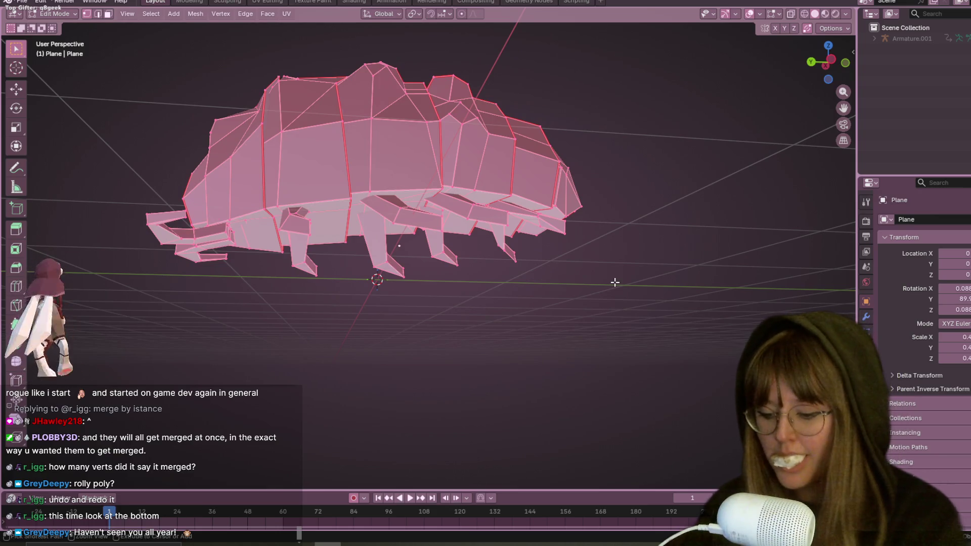
key("ctrl+m")
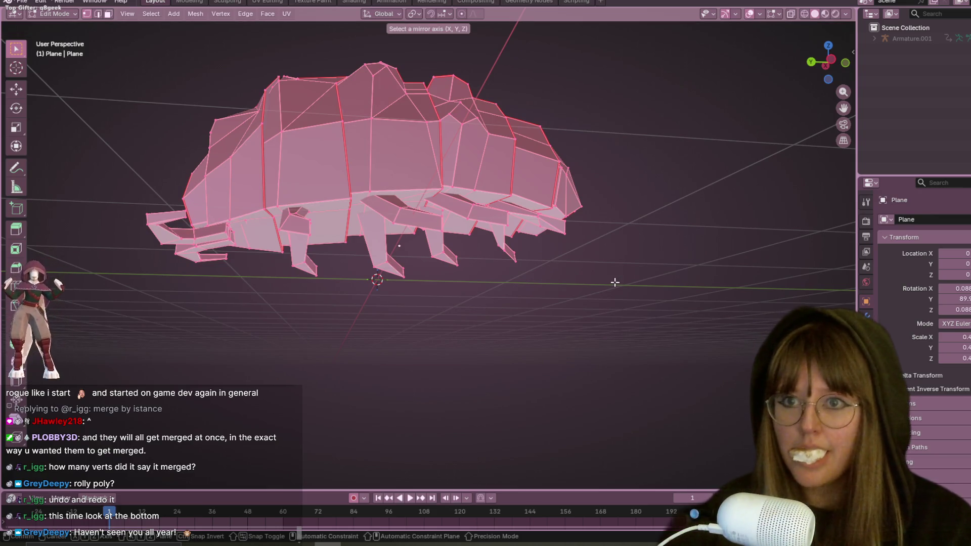
key("Escape")
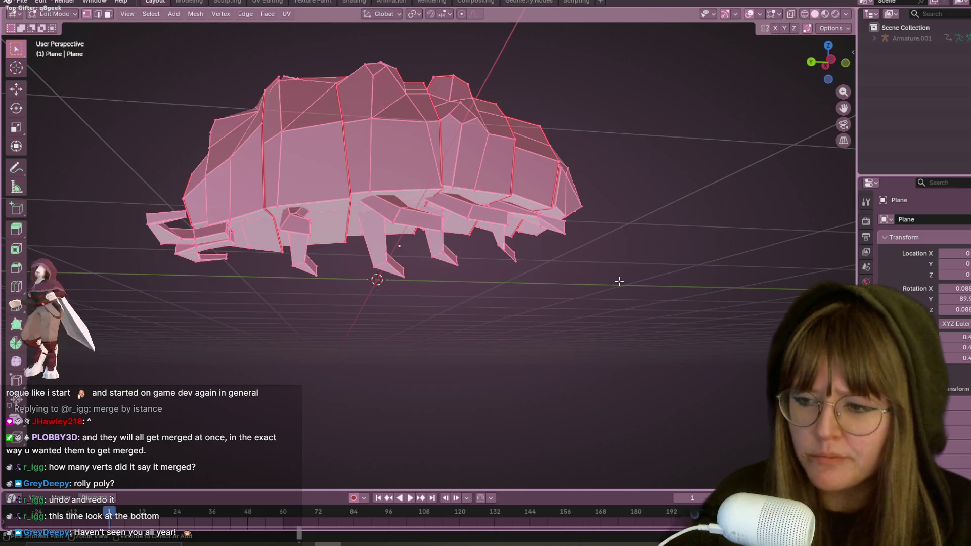
key("alt+a")
key("a")
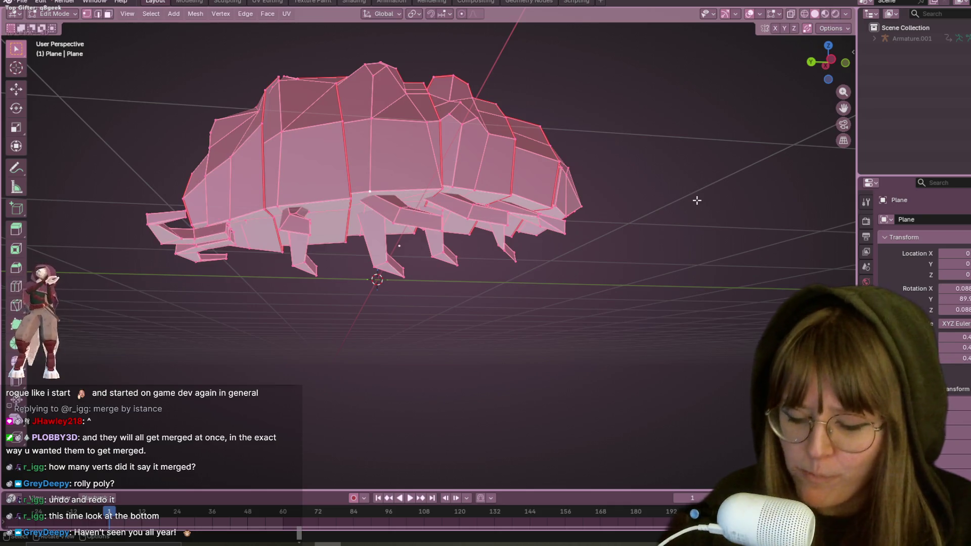
key("m")
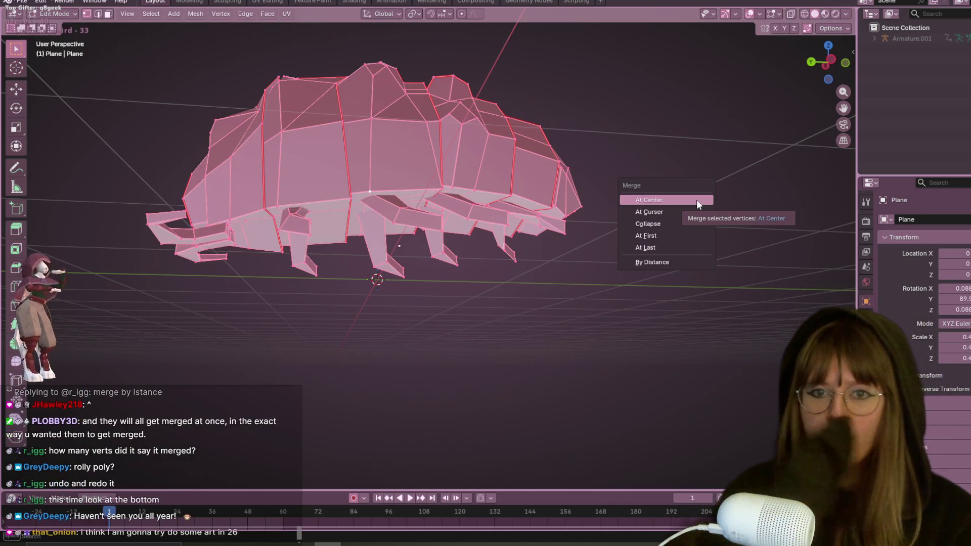
left_click(666, 262)
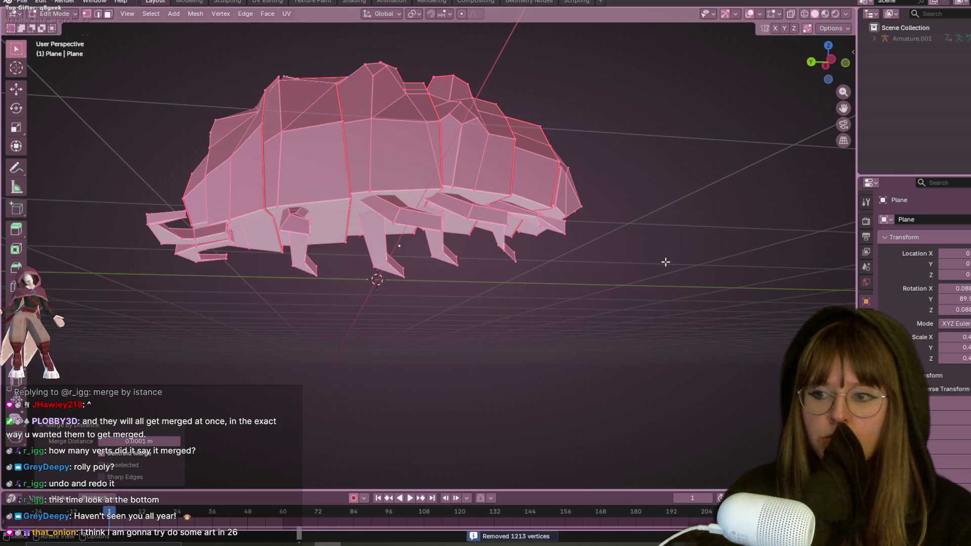
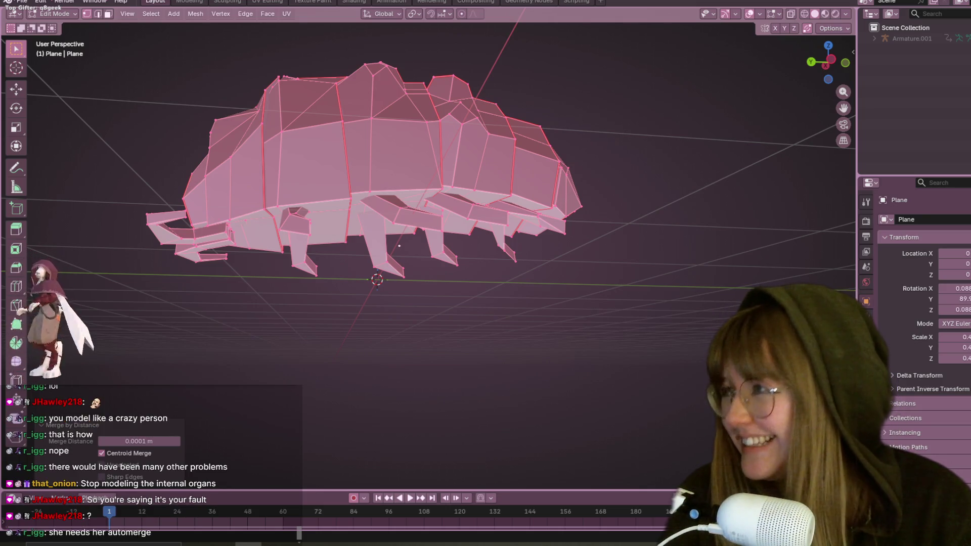
Deselect the whole pill bug mesh, check its underside, and switch to the Texture Paint workspace
mouse_move(728, 243)
middle_mouse_down()
mouse_move(719, 223)
mouse_move(689, 268)
middle_mouse_up()
key("alt+a")
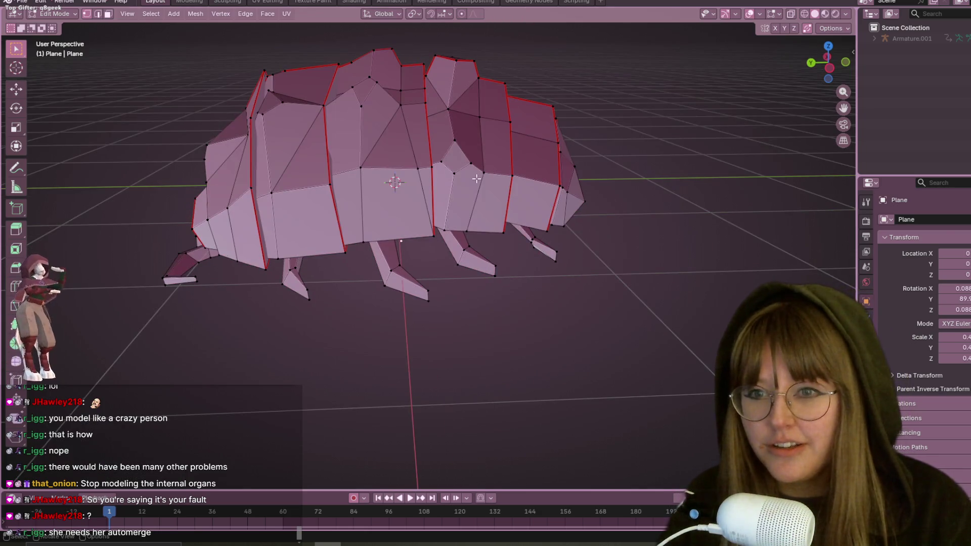
middle_click_drag(476, 179, 487, 217)
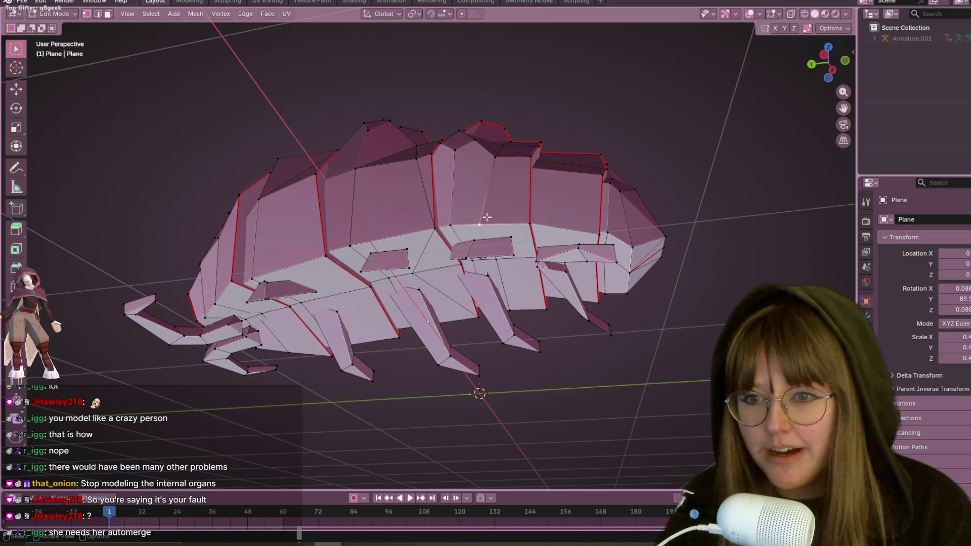
left_click(312, 2)
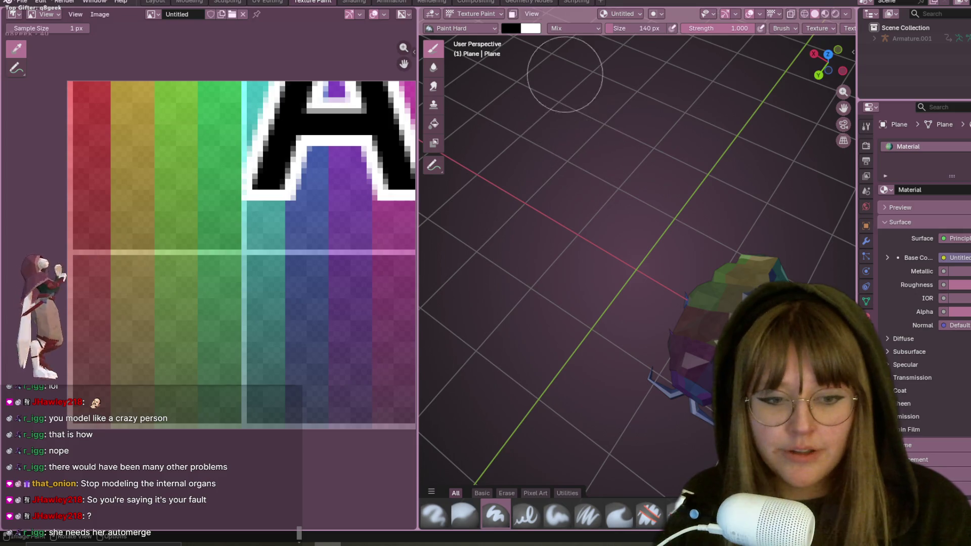
In UV Editing, select the whole mesh to display all UV islands over the colour grid
left_click(269, 3)
middle_click_drag(658, 126, 636, 259)
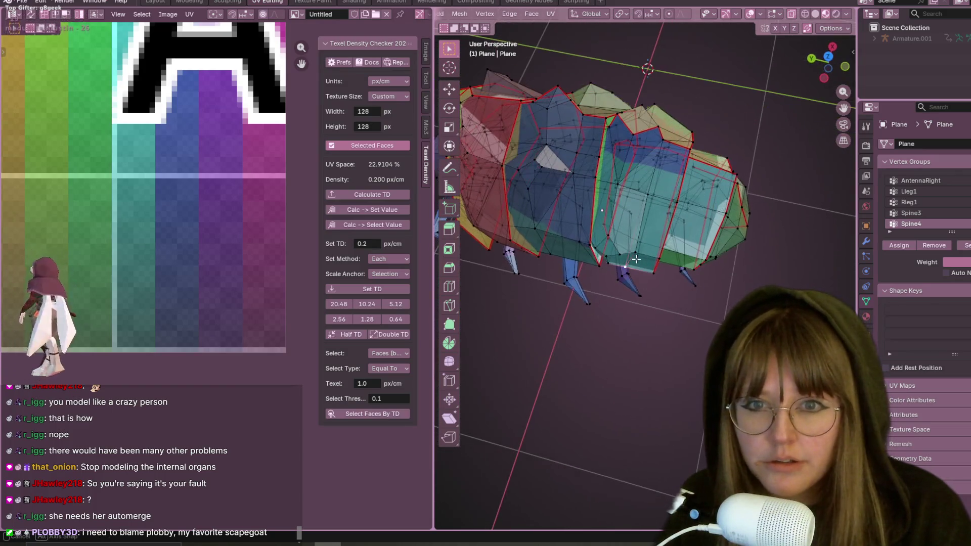
key("a")
mouse_move(134, 203)
middle_mouse_down()
mouse_move(205, 274)
mouse_move(215, 302)
middle_mouse_up()
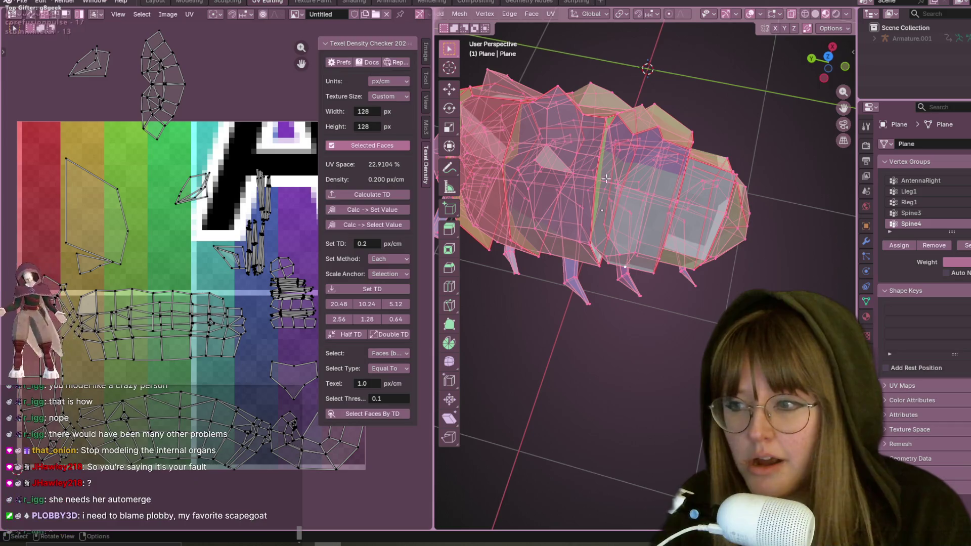
Deselect to inspect the coloured body segments, then play the curl animation in Object Mode
mouse_move(602, 178)
middle_mouse_down()
mouse_move(744, 144)
mouse_move(835, 24)
middle_mouse_up()
key("alt+a")
mouse_move(774, 39)
middle_mouse_down()
mouse_move(676, 161)
mouse_move(718, 153)
mouse_move(716, 186)
mouse_move(756, 156)
mouse_move(708, 157)
mouse_move(684, 177)
mouse_move(692, 152)
mouse_move(708, 156)
middle_mouse_up()
scroll(684, 176, "up", 6)
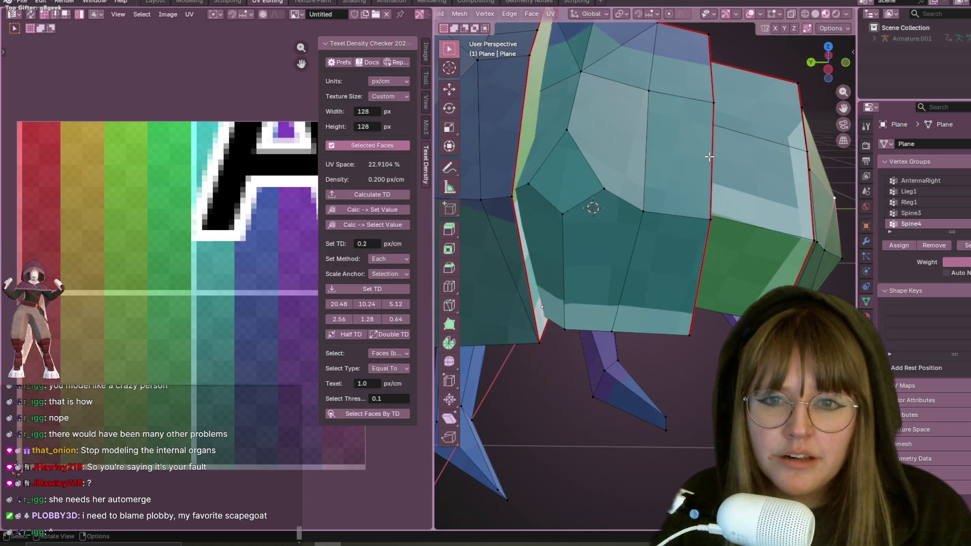
scroll(708, 156, "down", 6)
middle_click_drag(732, 113, 749, 142)
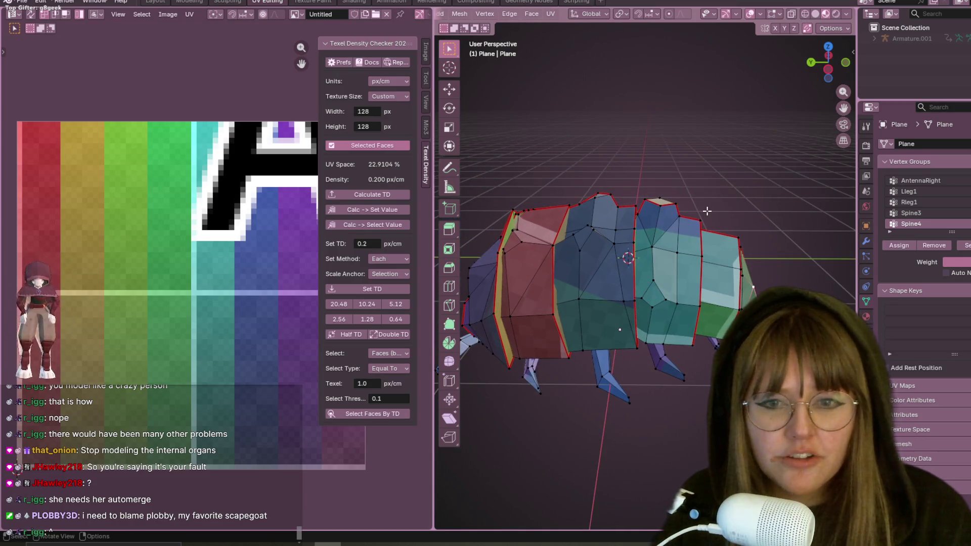
key("space")
key("Tab")
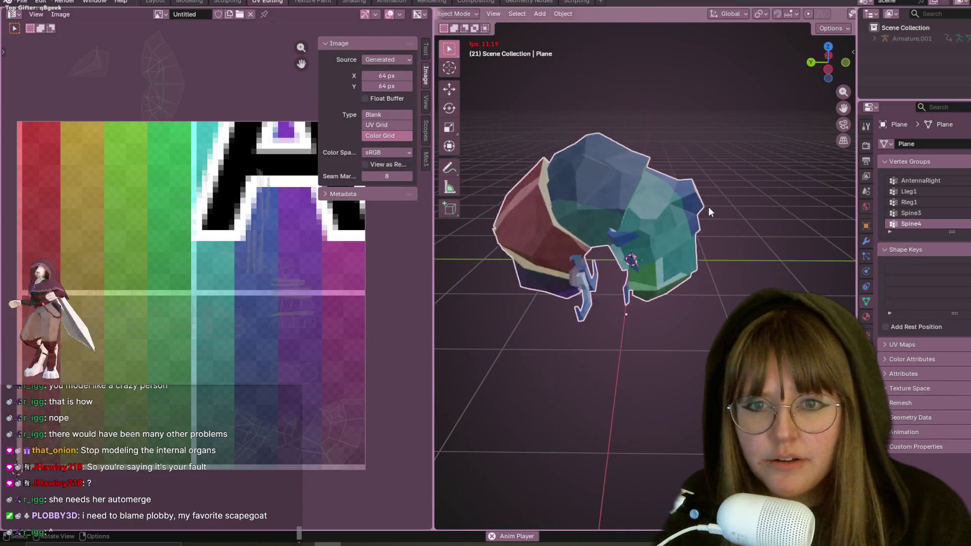
Stop playback at frame 25 and orbit the curled pill bug, including a close look at its head
key("space")
mouse_move(708, 212)
middle_mouse_down()
mouse_move(752, 213)
mouse_move(779, 196)
mouse_move(782, 204)
mouse_move(706, 229)
middle_mouse_up()
scroll(706, 229, "up", 5)
middle_click_drag(457, 229, 507, 225)
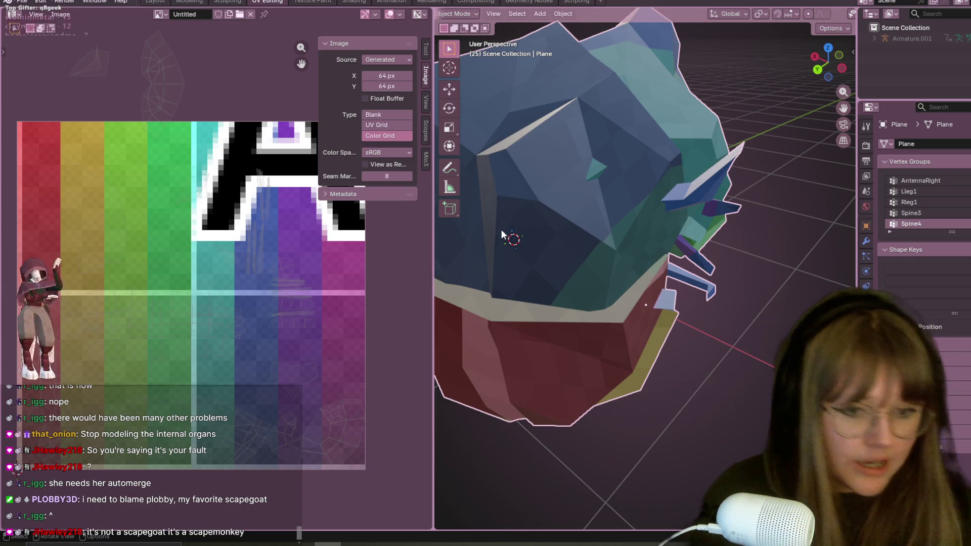
mouse_move(796, 94)
middle_mouse_down()
mouse_move(650, 150)
mouse_move(626, 199)
mouse_move(620, 156)
mouse_move(484, 103)
mouse_move(802, 101)
mouse_move(766, 115)
mouse_move(691, 185)
mouse_move(450, 186)
middle_mouse_up()
scroll(625, 199, "down", 5)
scroll(617, 130, "up", 5)
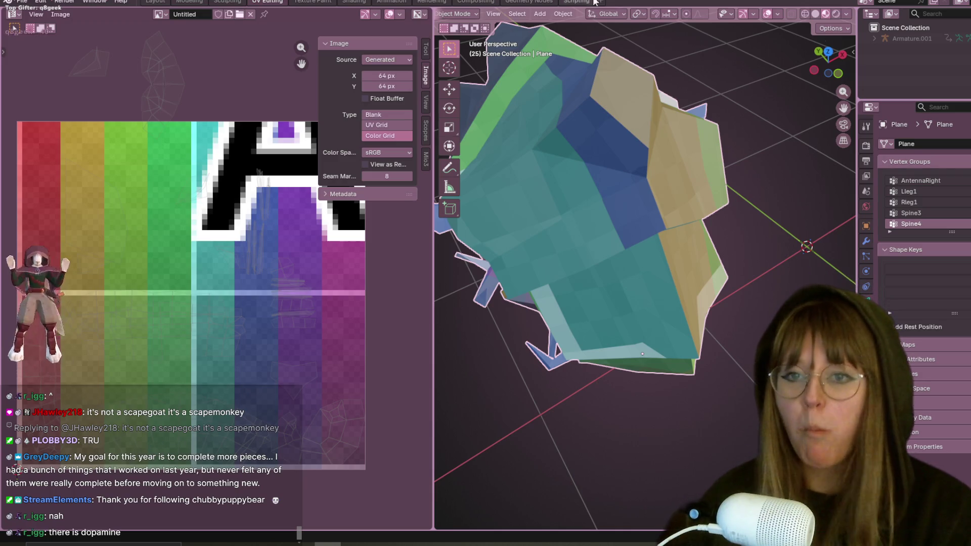
View the curled pill bug from another side, then return to the Layout workspace
scroll(569, 339, "down", 10)
mouse_move(662, 271)
middle_mouse_down()
mouse_move(694, 210)
mouse_move(718, 226)
mouse_move(762, 227)
mouse_move(739, 275)
mouse_move(702, 278)
mouse_move(672, 229)
middle_mouse_up()
scroll(739, 275, "up", 5)
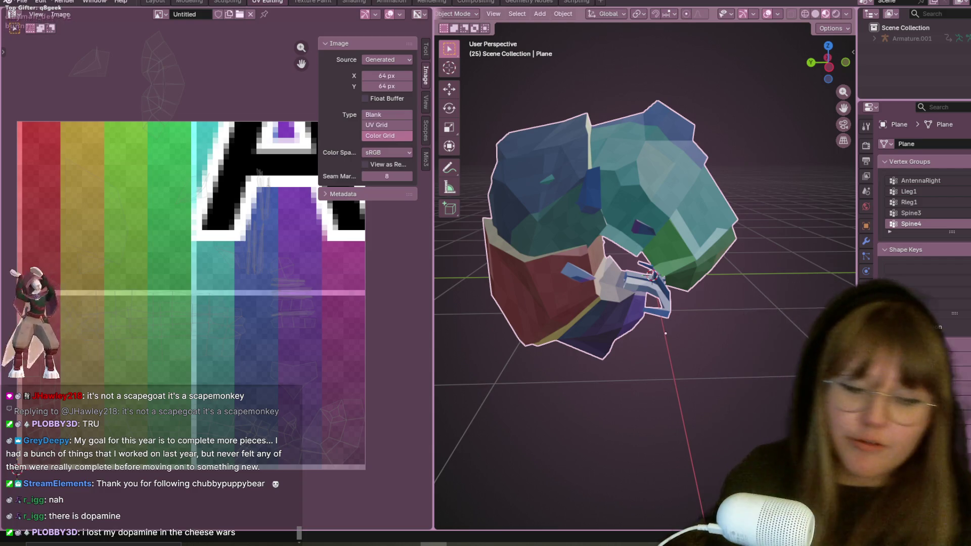
middle_click_drag(572, 184, 623, 192)
scroll(629, 192, "down", 3)
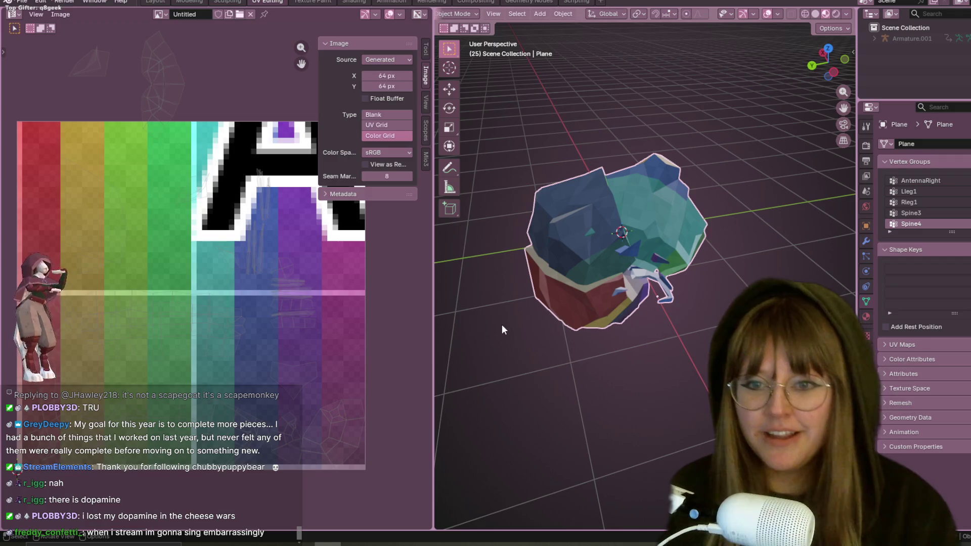
left_click(155, 2)
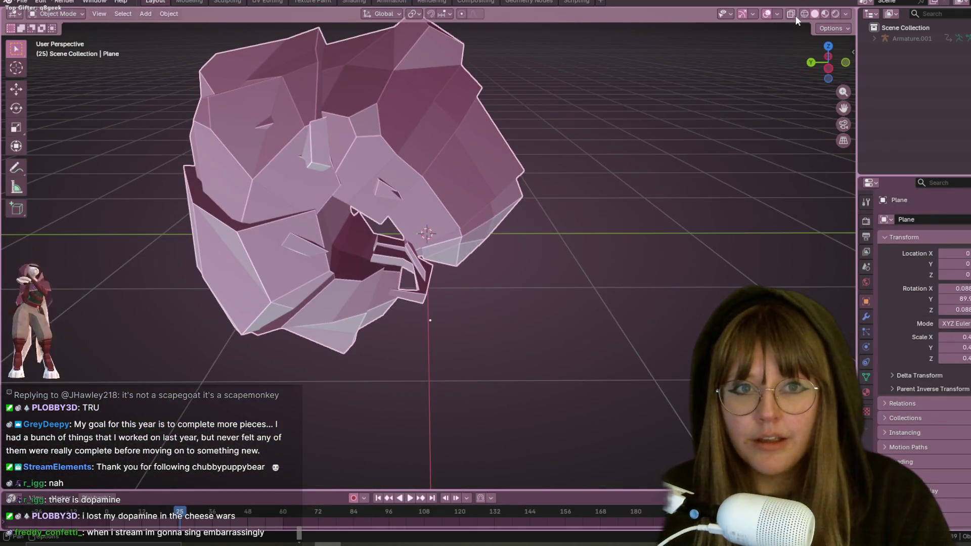
Switch the viewport to Material Preview and pan to frame the curled, colour-gridded pill bug
left_click(824, 14)
middle_click_drag(537, 162, 558, 185, "shift")
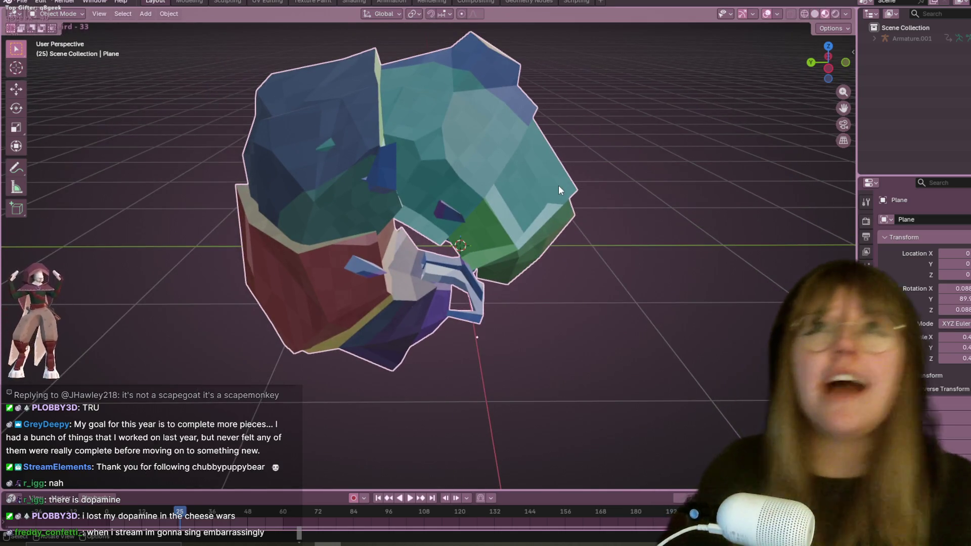